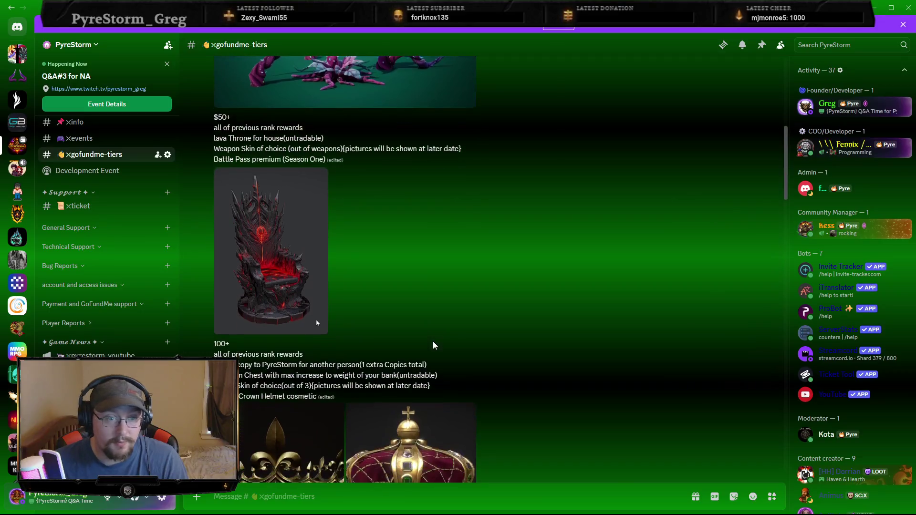
# Highlight the 50+ tier weapon skin and Battle Pass premium reward lines.
pyautogui.moveTo(285, 149)
pyautogui.mouseDown()
pyautogui.moveTo(214, 149)
pyautogui.moveTo(461, 152)
pyautogui.mouseUp()
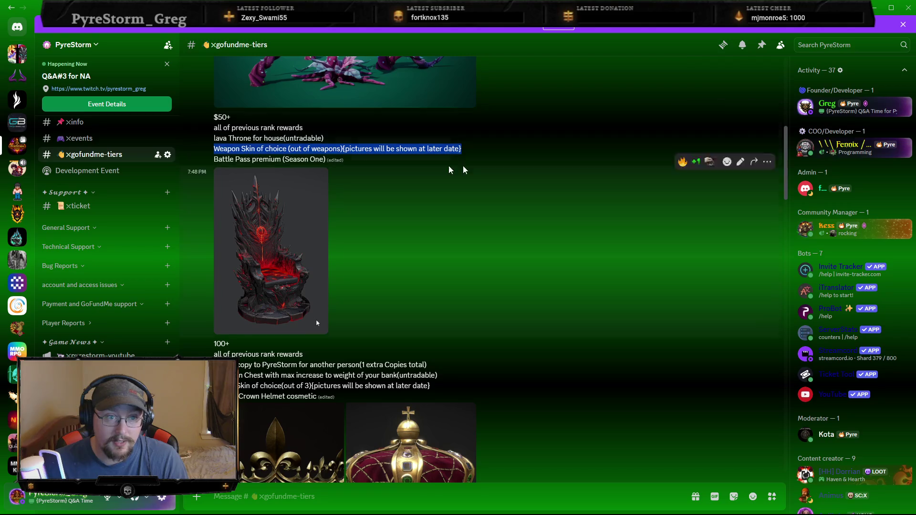
pyautogui.moveTo(212, 159); pyautogui.dragTo(419, 167)
pyautogui.click(529, 272)
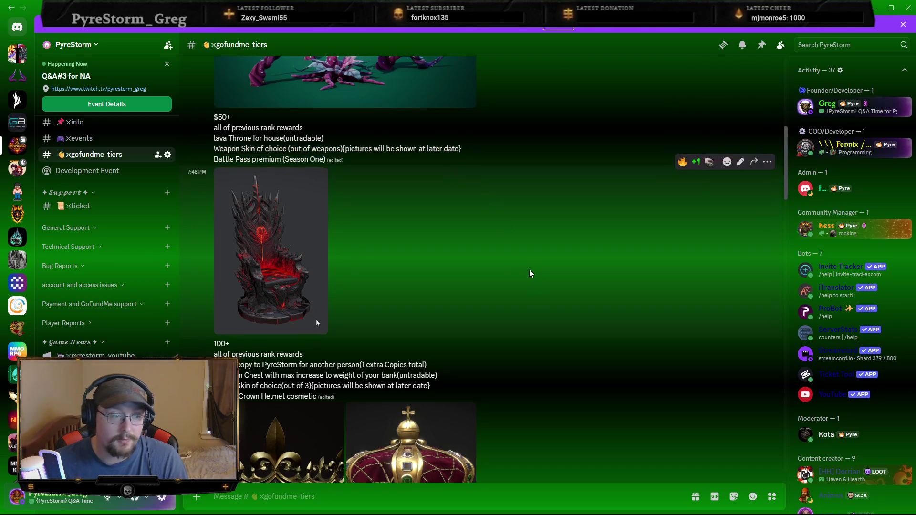
pyautogui.scroll(-2, 544, 311)
pyautogui.scroll(-1, 549, 315)
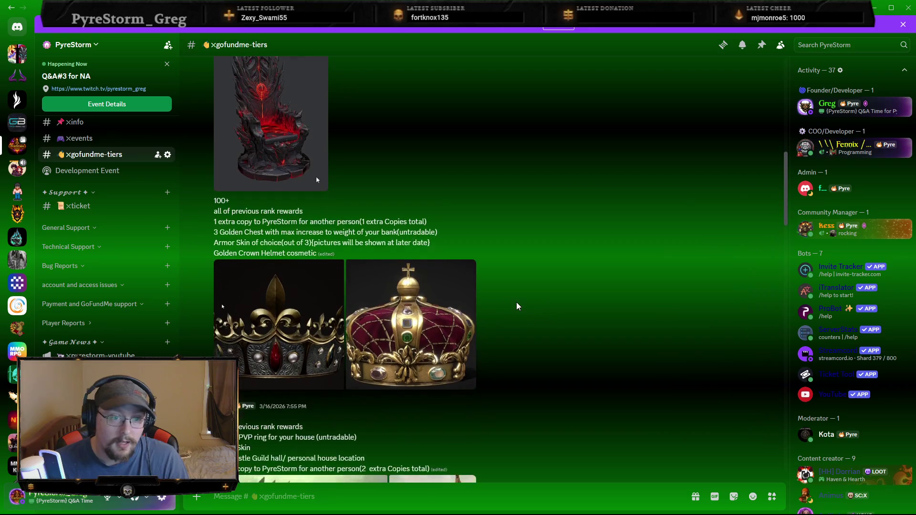
# Highlight the 100+ tier extra copy line, then bring the bank-space Notepad notes forward.
pyautogui.moveTo(214, 222); pyautogui.dragTo(501, 224)
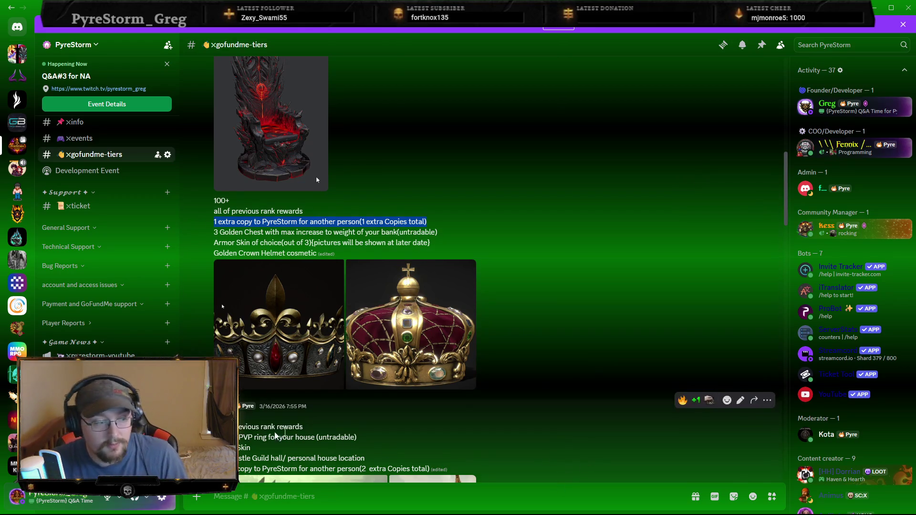
pyautogui.press('super')
pyautogui.click(243, 307)
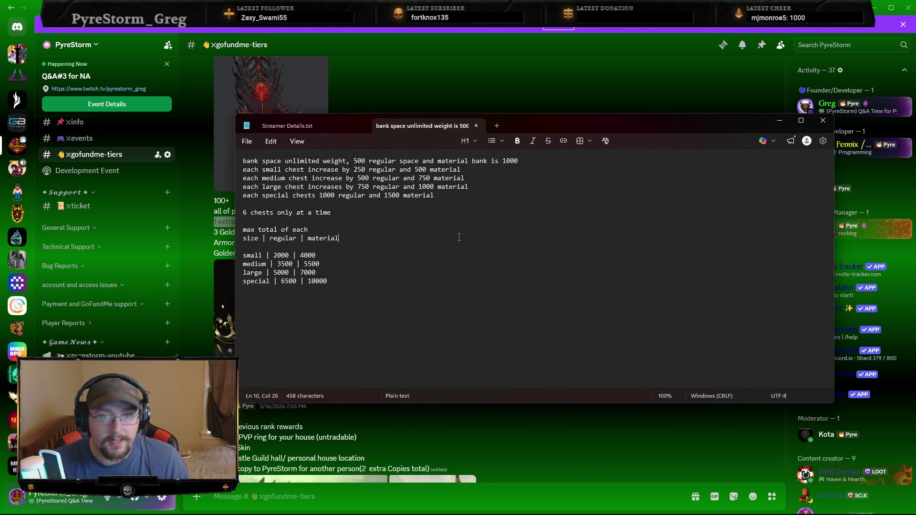
pyautogui.doubleClick(360, 162)
pyautogui.click(364, 165)
pyautogui.doubleClick(364, 163)
pyautogui.click(470, 162)
pyautogui.doubleClick(510, 161)
pyautogui.click(593, 231)
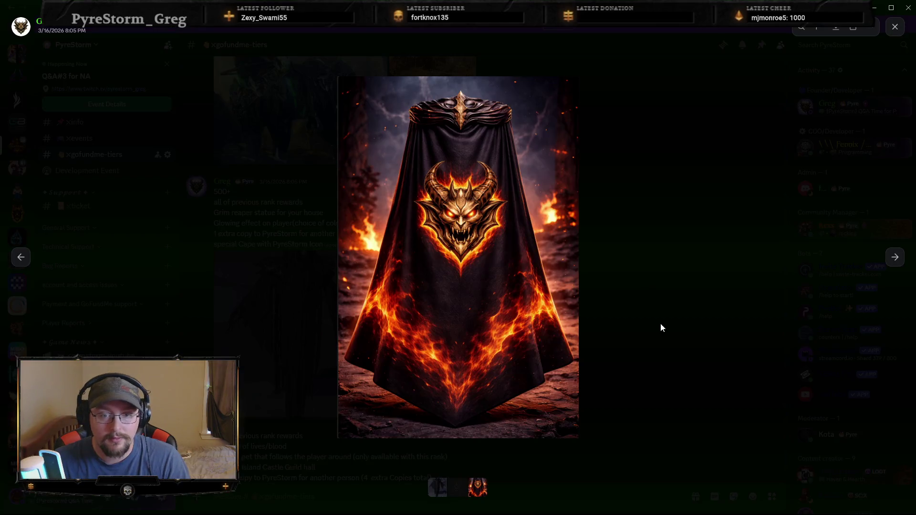
# View the 500+ tier grey character and grim reaper statue images enlarged.
pyautogui.click(661, 328)
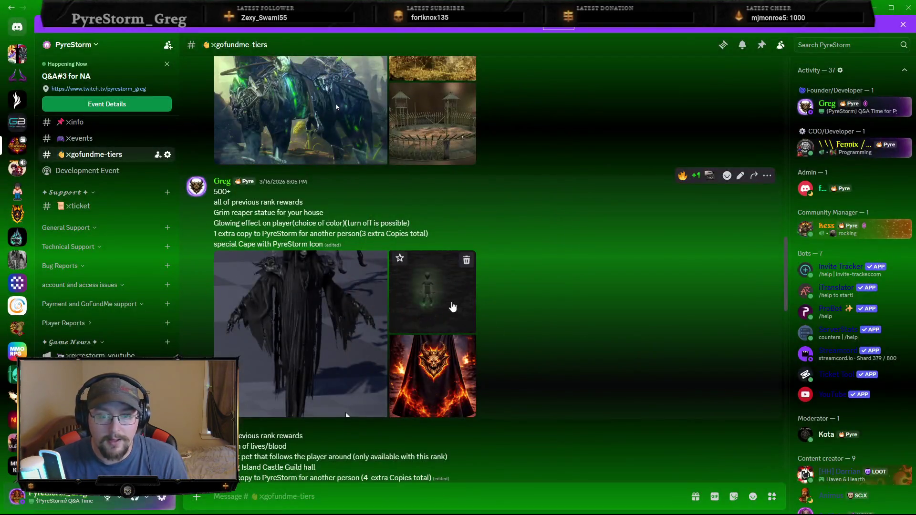
pyautogui.click(432, 288)
pyautogui.click(661, 358)
pyautogui.click(431, 288)
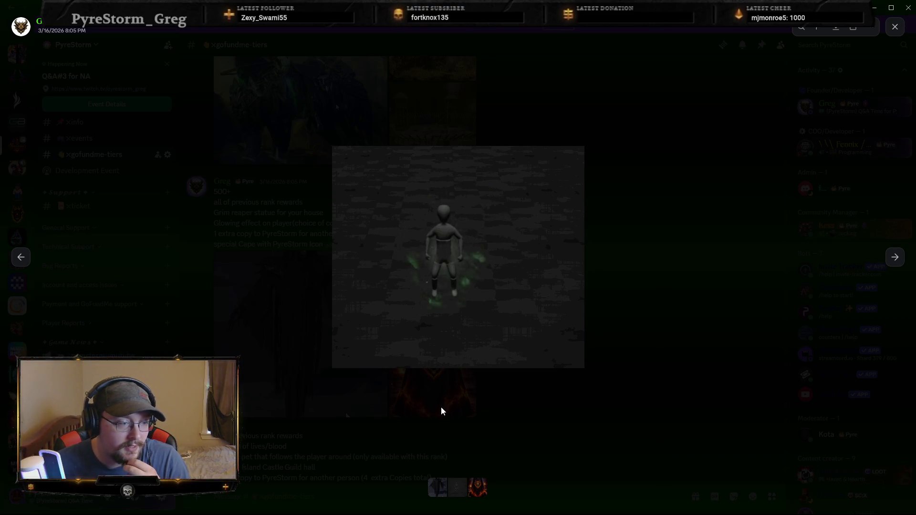
pyautogui.click(506, 398)
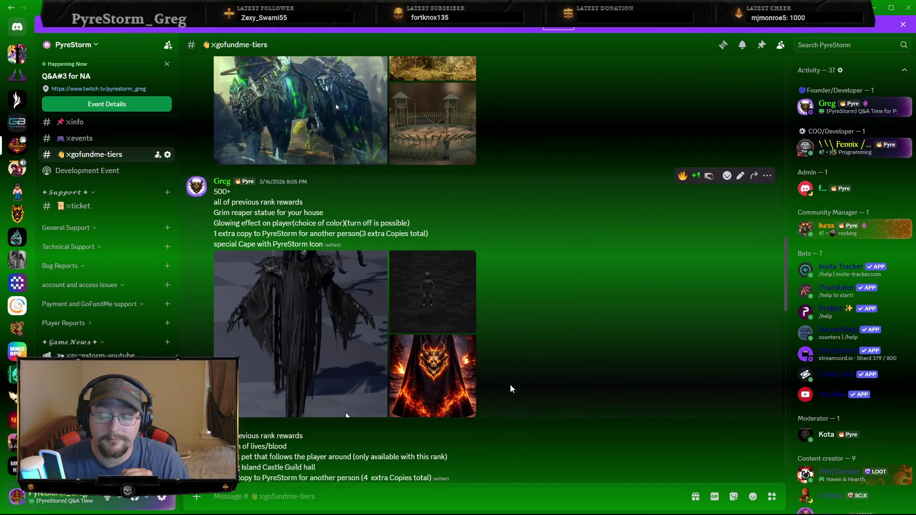
pyautogui.click(367, 392)
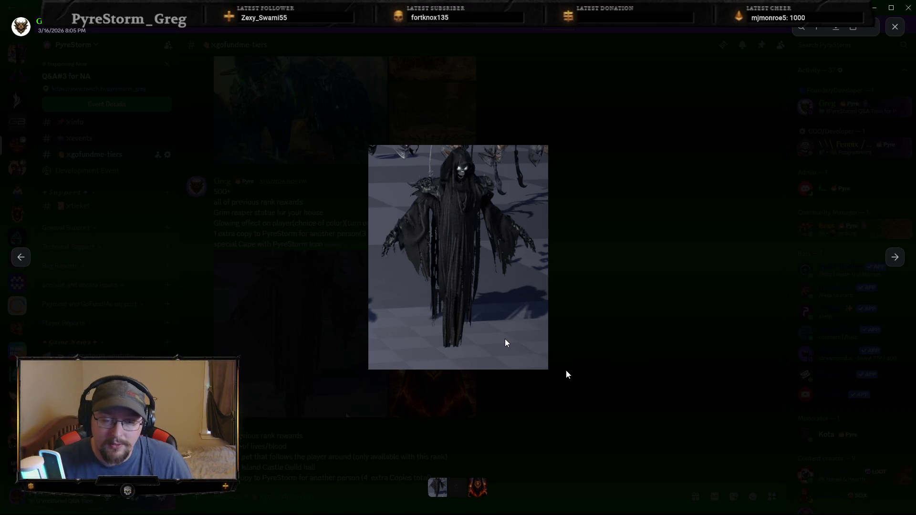
pyautogui.click(561, 403)
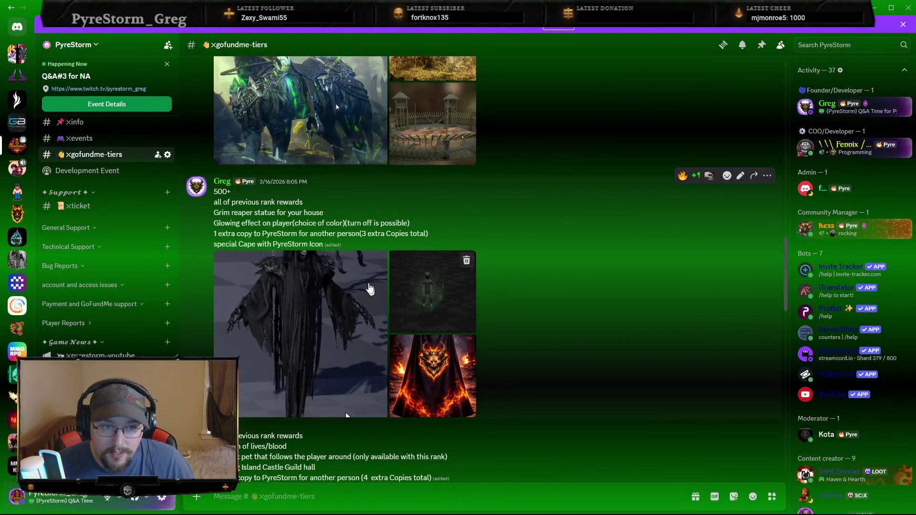
# Highlight the 500+ extra copy line and scroll down to the 750+ tier post.
pyautogui.moveTo(430, 234); pyautogui.dragTo(211, 237)
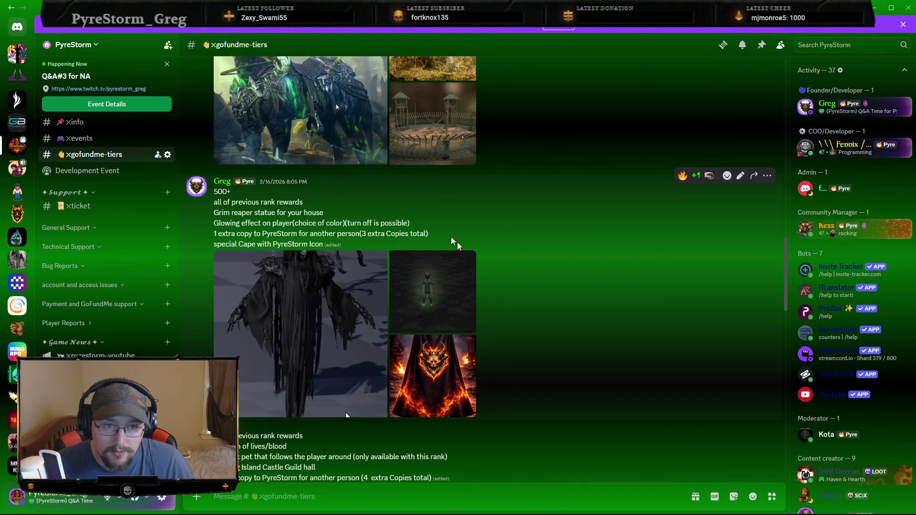
pyautogui.click(480, 278)
pyautogui.scroll(5, 480, 278)
pyautogui.scroll(-5, 479, 275)
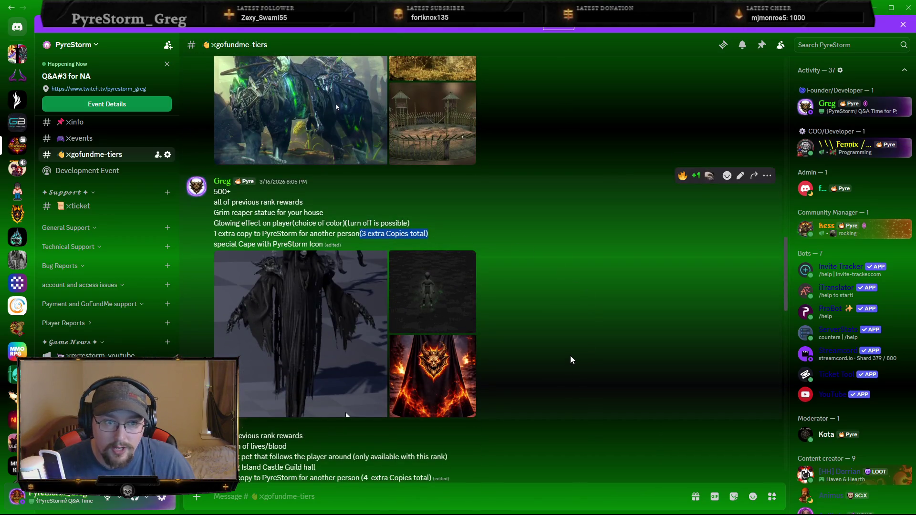
pyautogui.scroll(7, 498, 338)
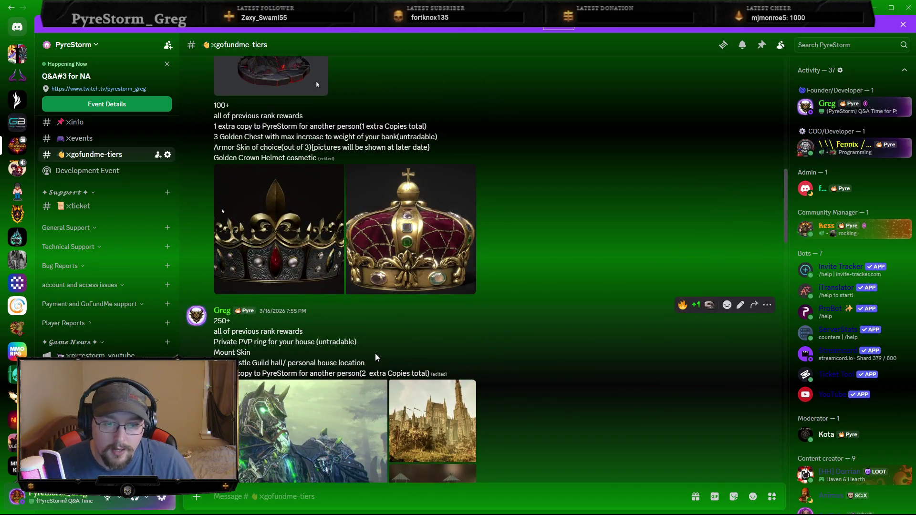
pyautogui.scroll(-8, 484, 351)
pyautogui.scroll(-4, 492, 361)
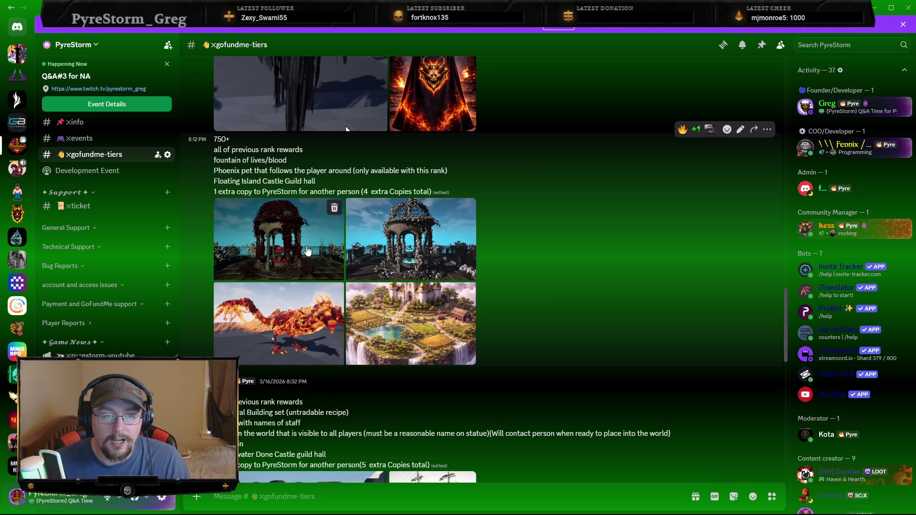
# View the 750+ tier gazebo and phoenix pet images enlarged.
pyautogui.click(313, 249)
pyautogui.press('Escape')
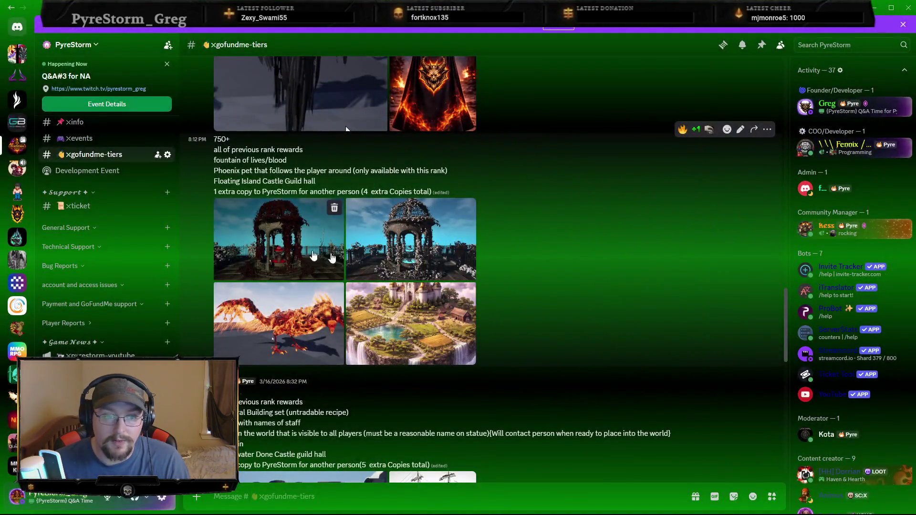
pyautogui.click(422, 243)
pyautogui.click(571, 457)
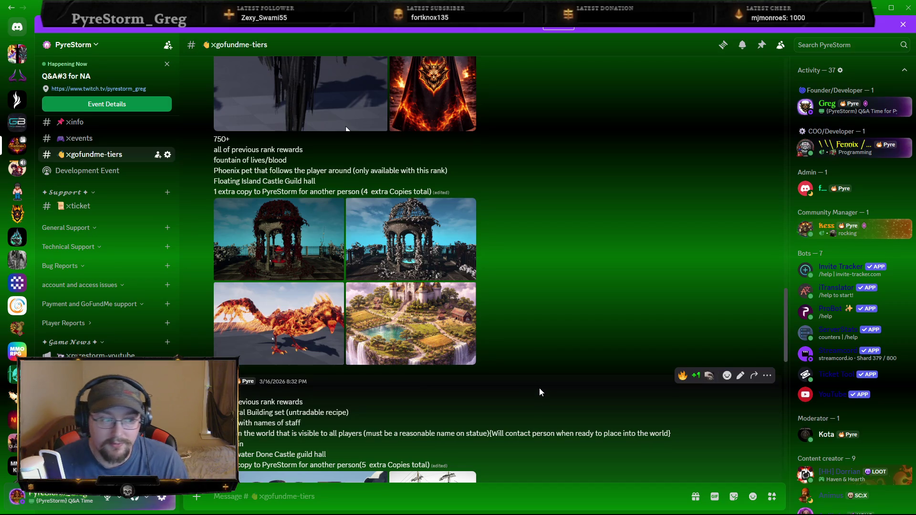
pyautogui.click(298, 326)
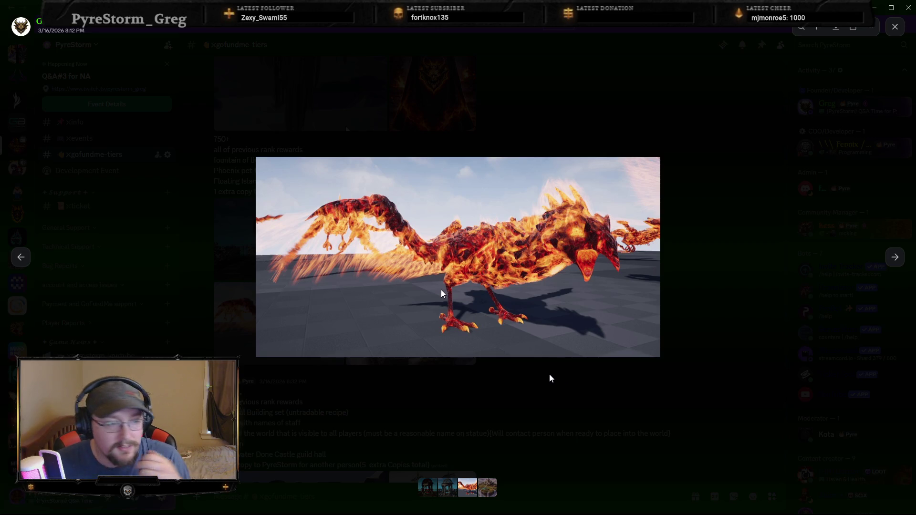
pyautogui.click(550, 380)
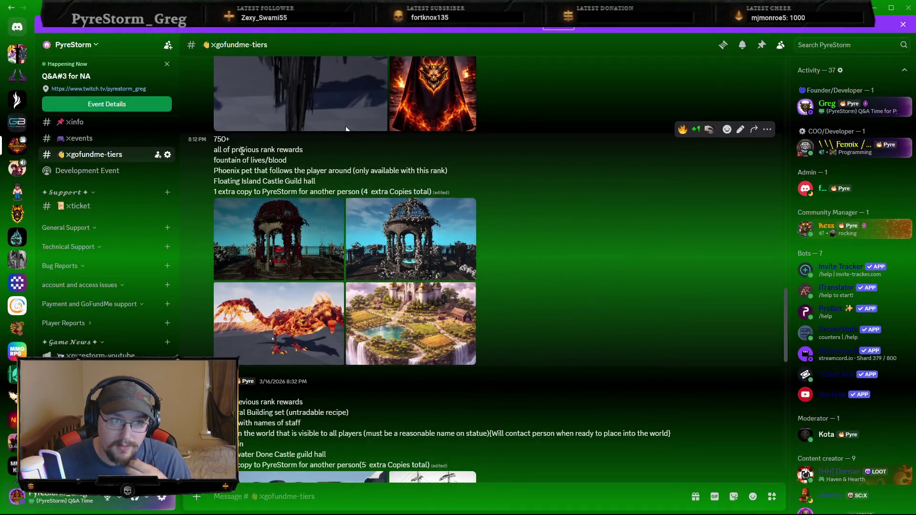
pyautogui.click(410, 238)
pyautogui.click(769, 266)
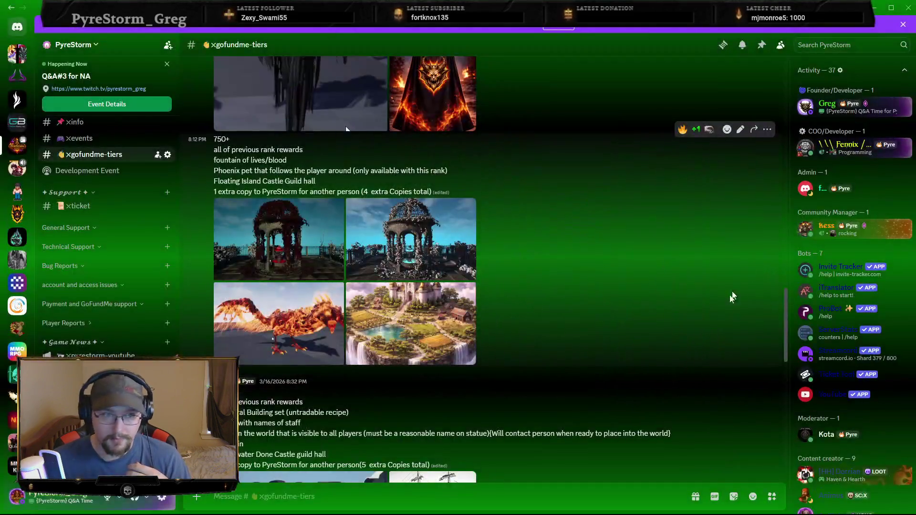
# Highlight '(4 extra Copies total)', view the Floating Island Castle image, and scroll to 1000+.
pyautogui.moveTo(434, 191); pyautogui.dragTo(328, 191)
pyautogui.click(613, 229)
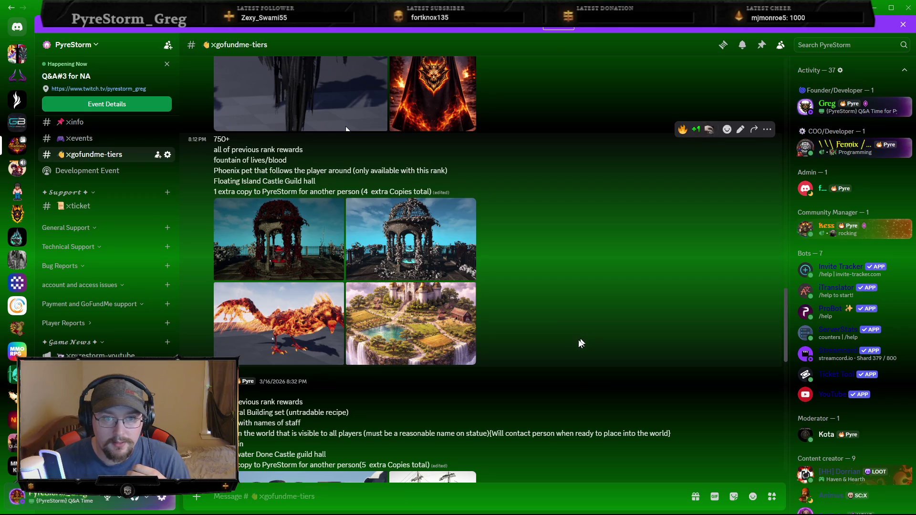
pyautogui.click(454, 349)
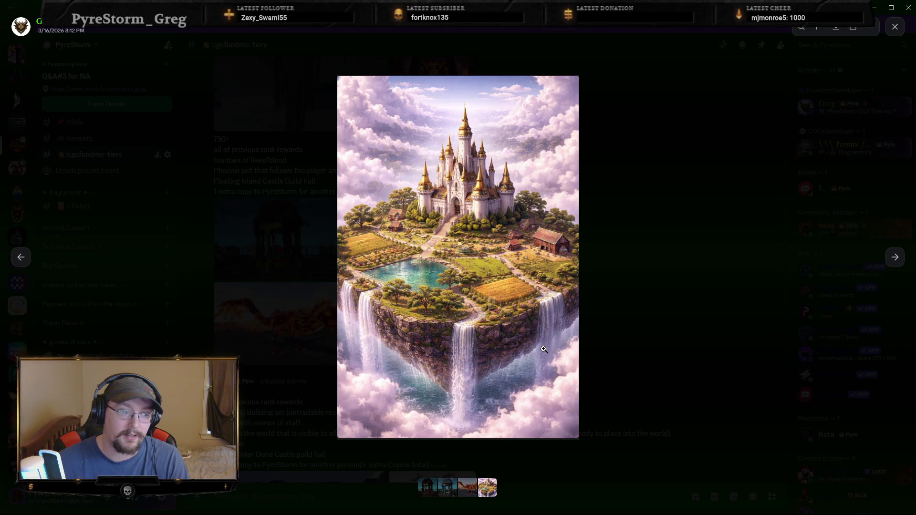
pyautogui.click(737, 317)
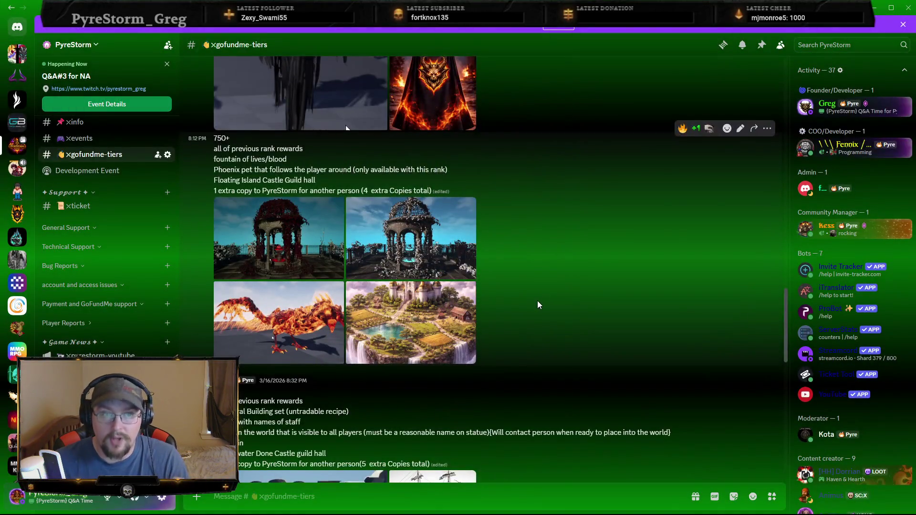
pyautogui.scroll(-5, 537, 297)
pyautogui.scroll(-1, 540, 317)
pyautogui.scroll(1, 551, 308)
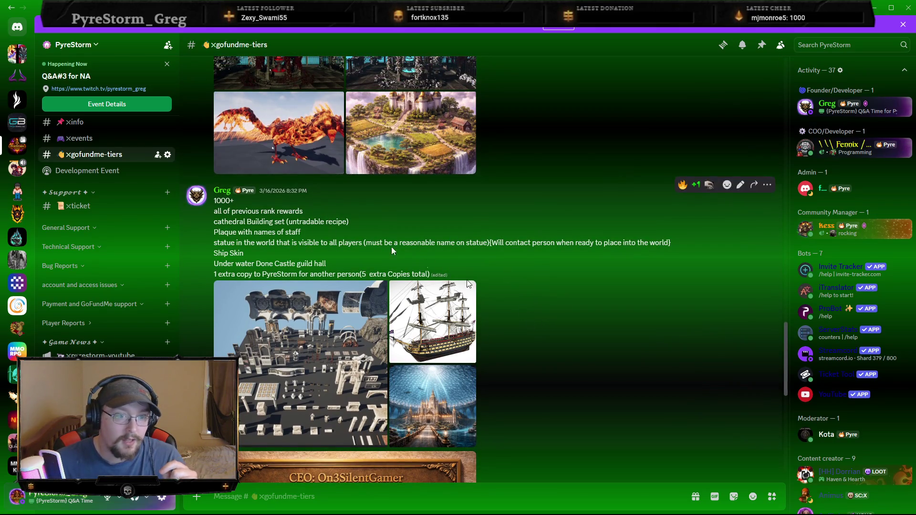
# View the 1000+ tier cathedral building set and staff plaque images enlarged.
pyautogui.click(301, 363)
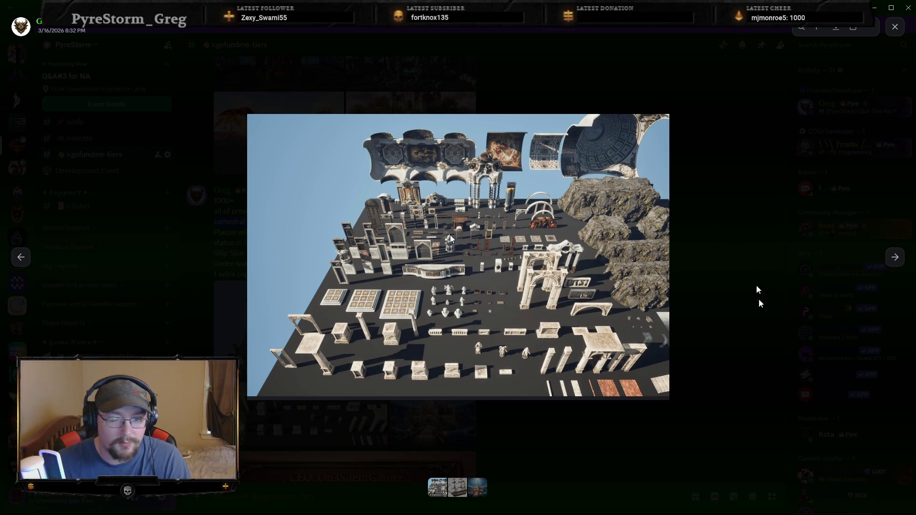
pyautogui.click(716, 373)
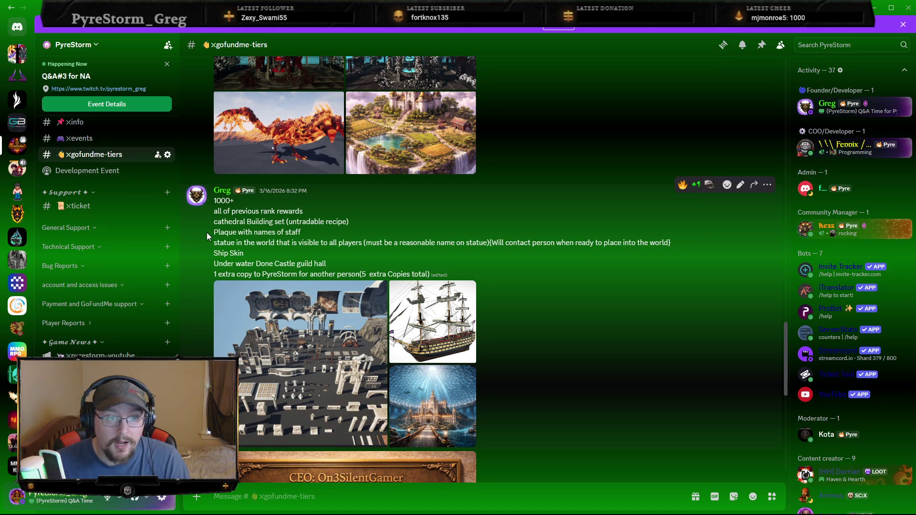
pyautogui.scroll(-4, 559, 425)
pyautogui.click(334, 351)
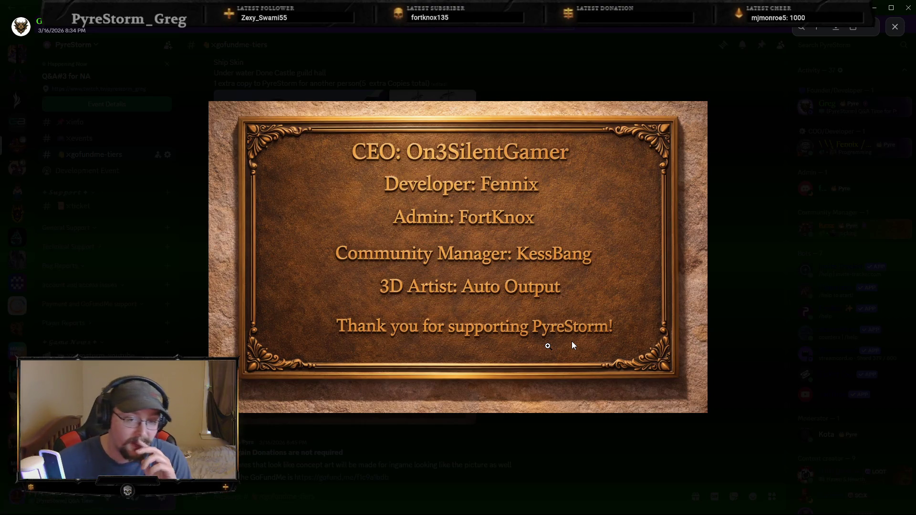
pyautogui.click(565, 438)
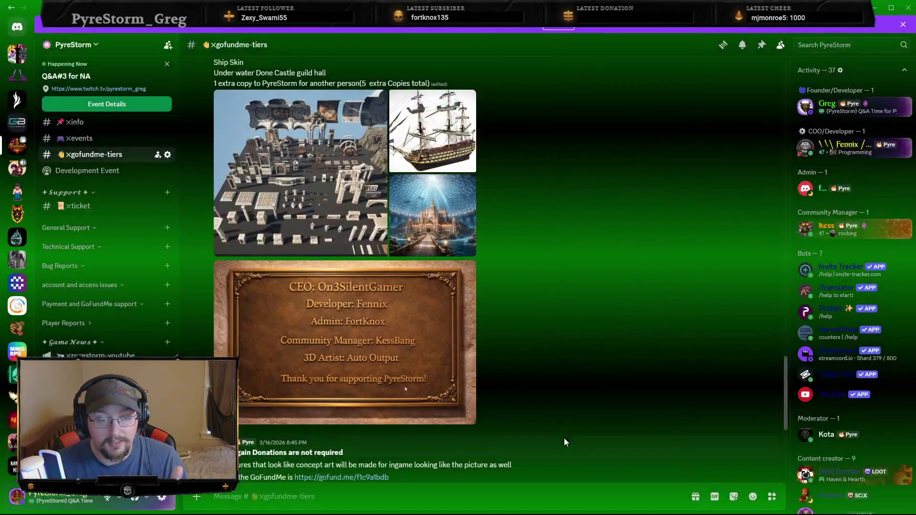
# Open the 1000+ tier ship skin image full size.
pyautogui.scroll(3, 500, 309)
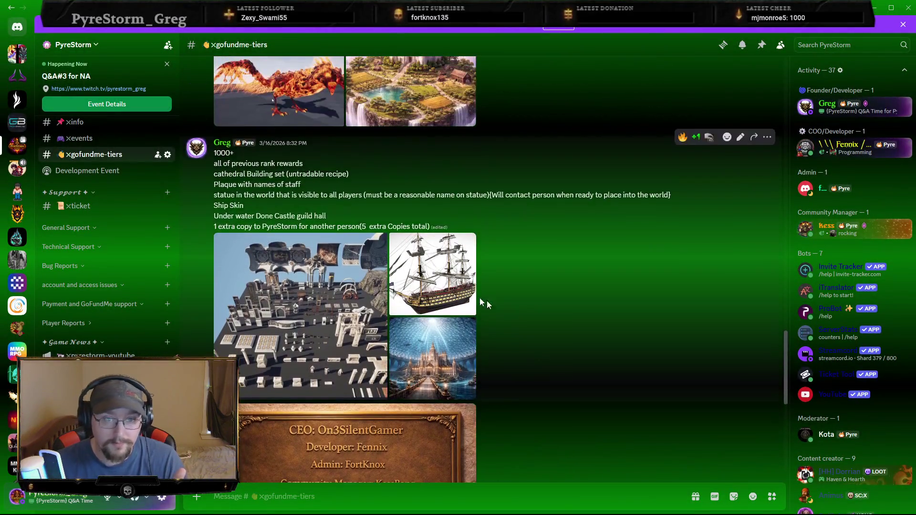
pyautogui.click(454, 286)
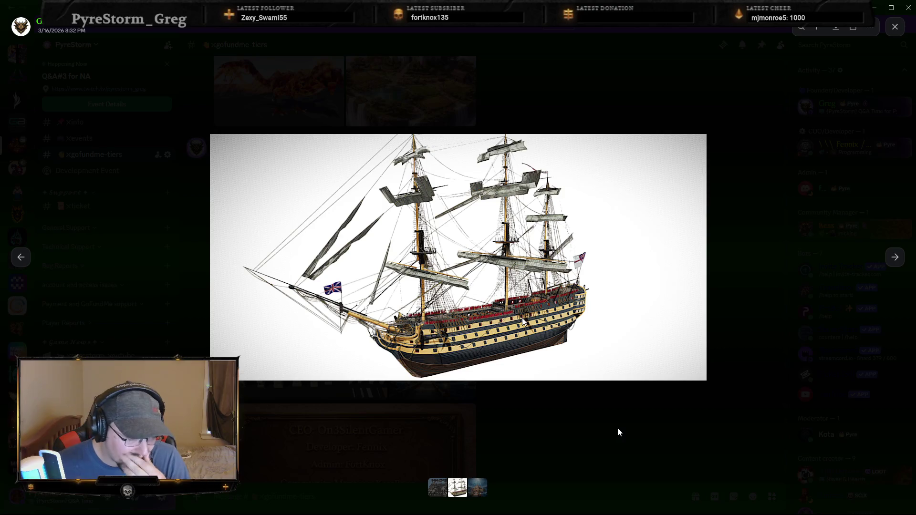
pyautogui.click(561, 436)
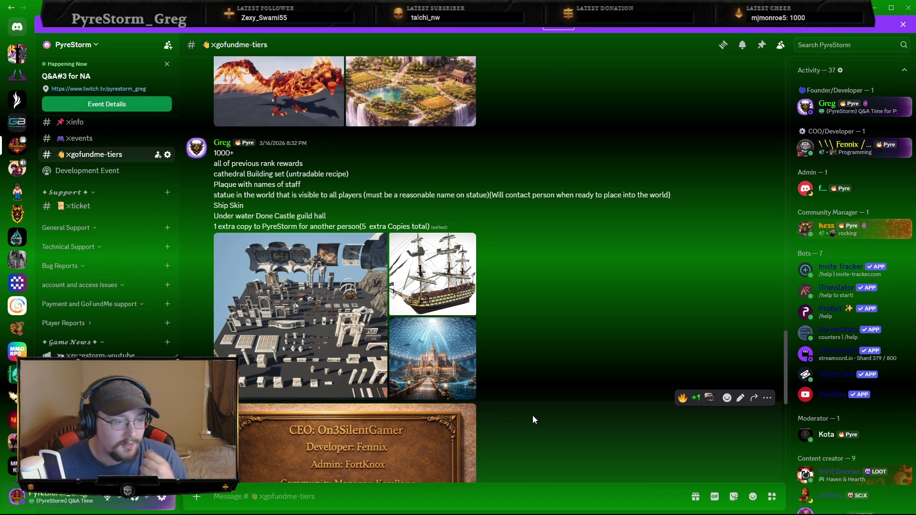
pyautogui.click(467, 244)
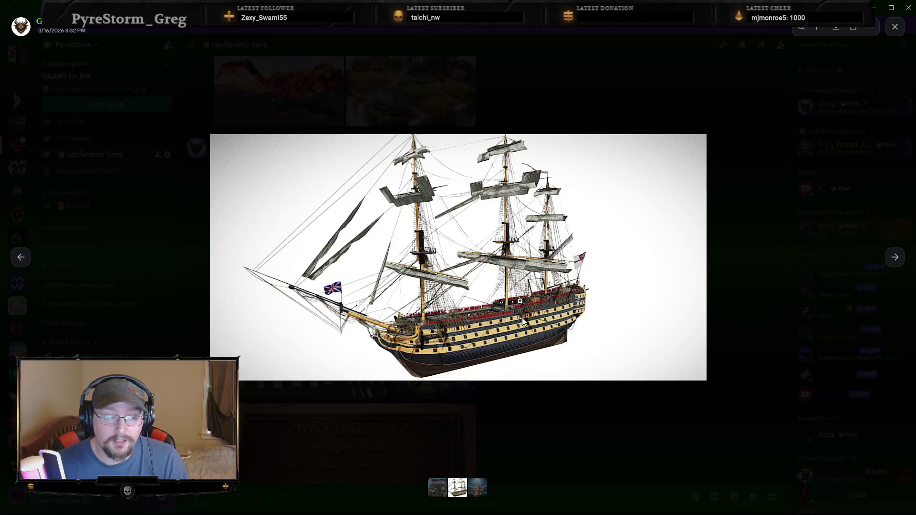
# Swap the ship image for the enlarged underwater castle, then close it and scroll down.
pyautogui.click(547, 406)
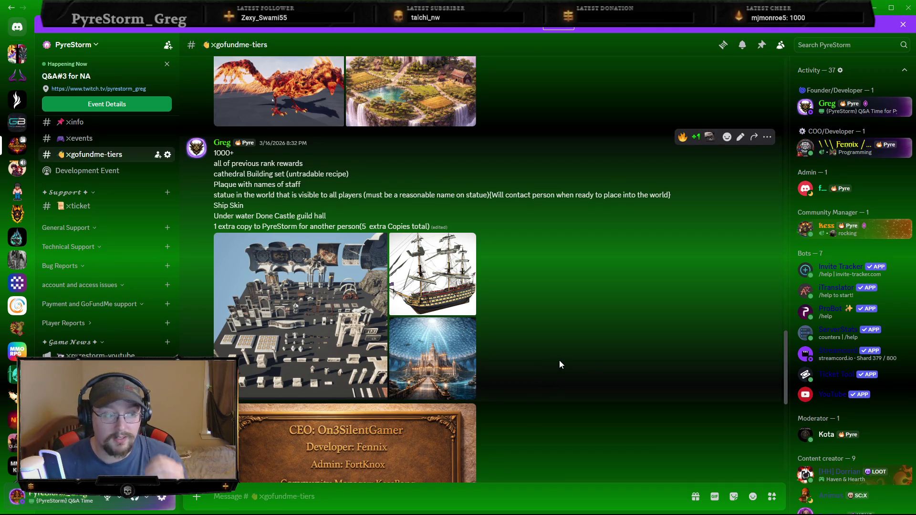
pyautogui.click(435, 360)
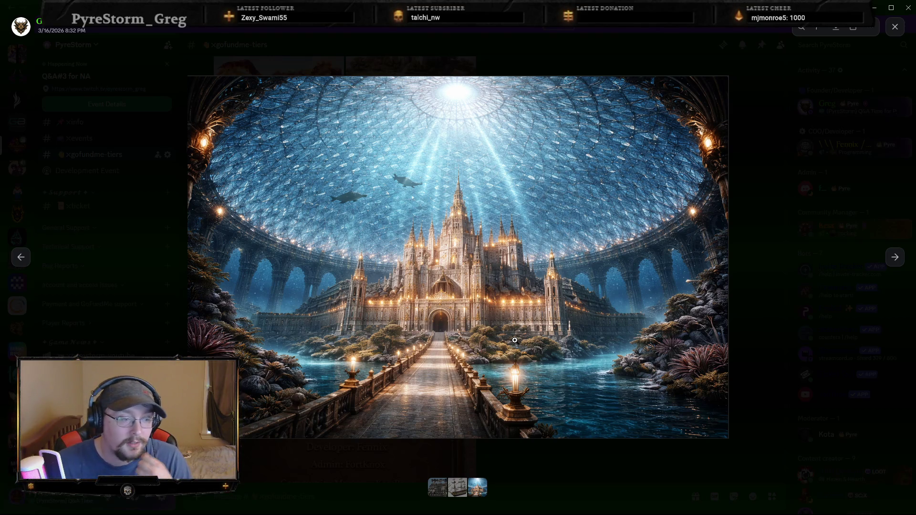
pyautogui.click(565, 490)
pyautogui.scroll(-8, 506, 339)
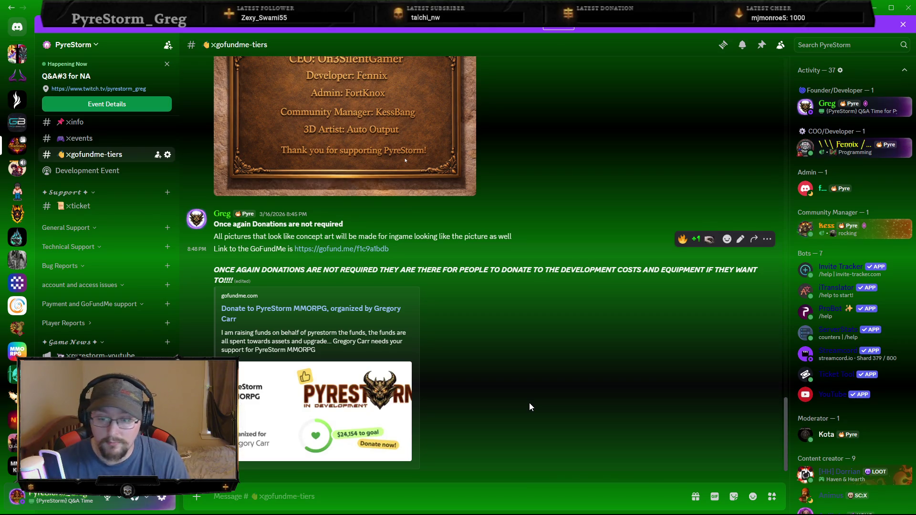
# Launch the Epic Games Launcher by searching 'epic' and switch to its library.
pyautogui.hotkey('alt', 'Tab')
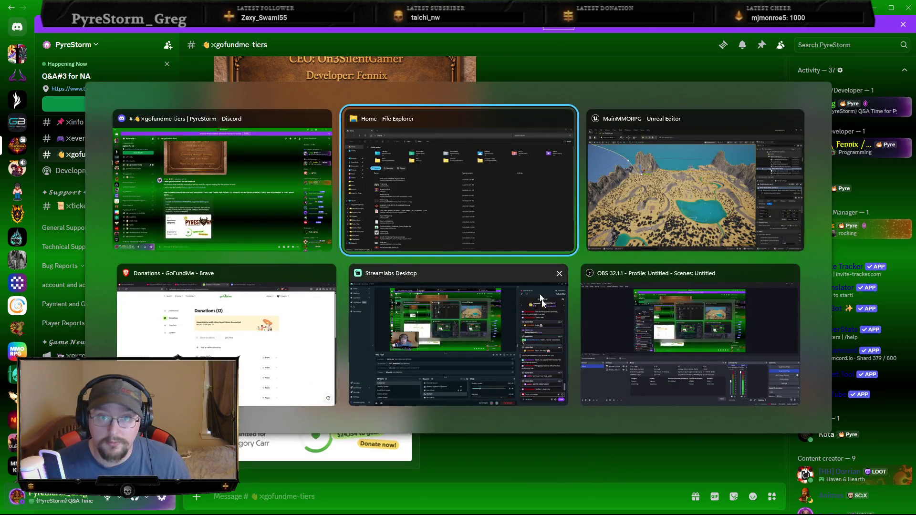
pyautogui.press('Escape')
pyautogui.press('super')
pyautogui.write('epic')
pyautogui.press('Return')
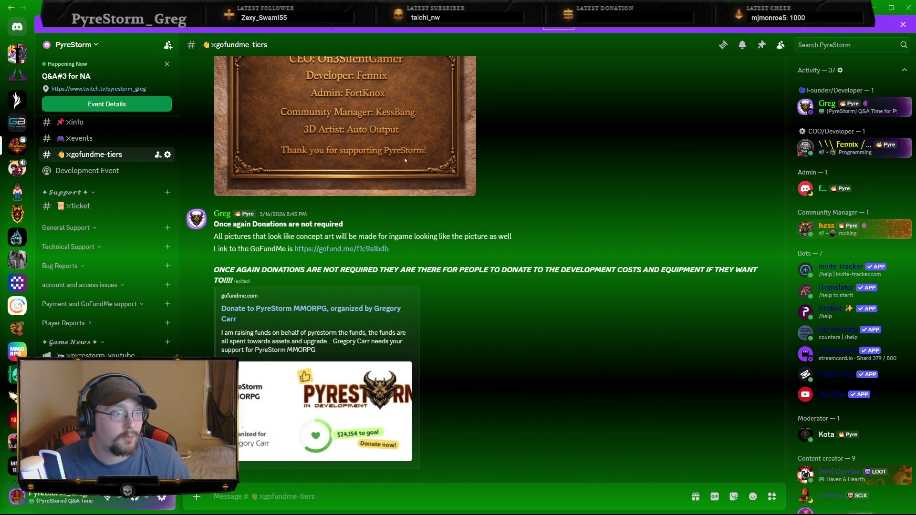
pyautogui.hotkey('alt', 'Tab')
pyautogui.press('Escape')
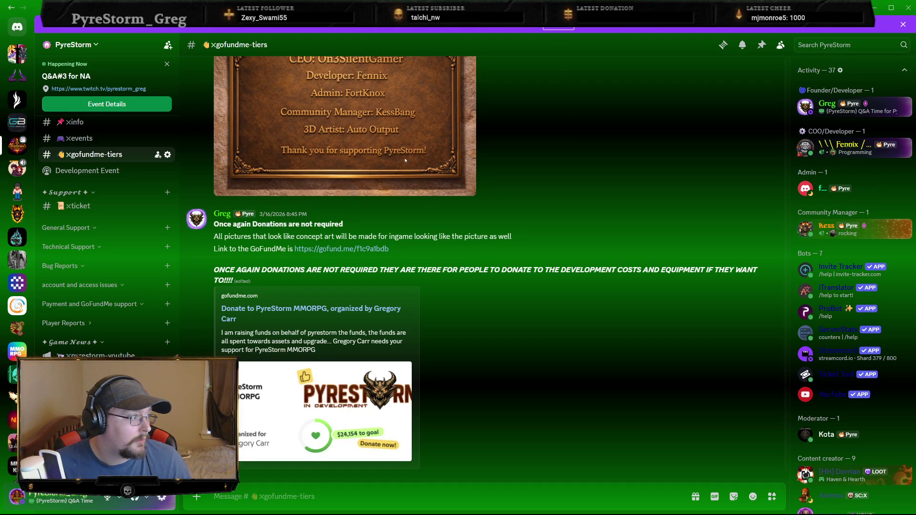
pyautogui.hotkey('alt', 'Tab')
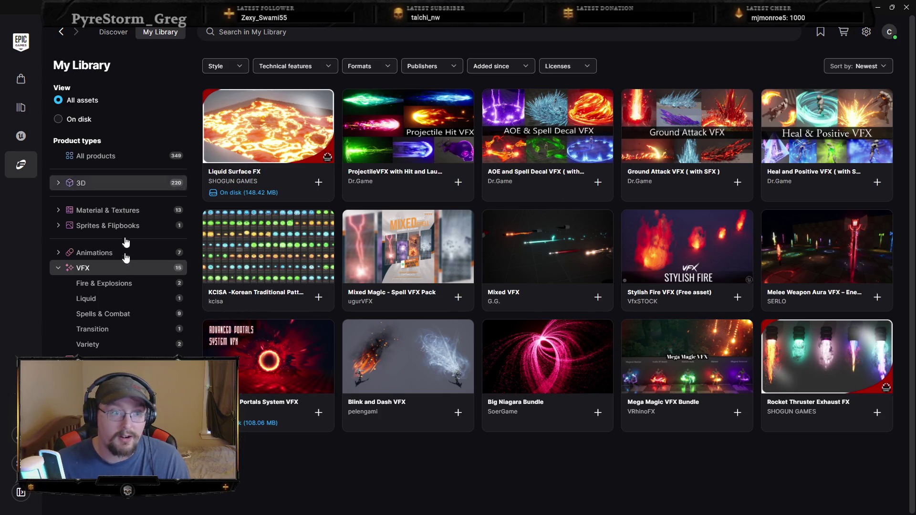
# Show all library products and view the Medieval Village Modular Buildings Pack details.
pyautogui.click(156, 32)
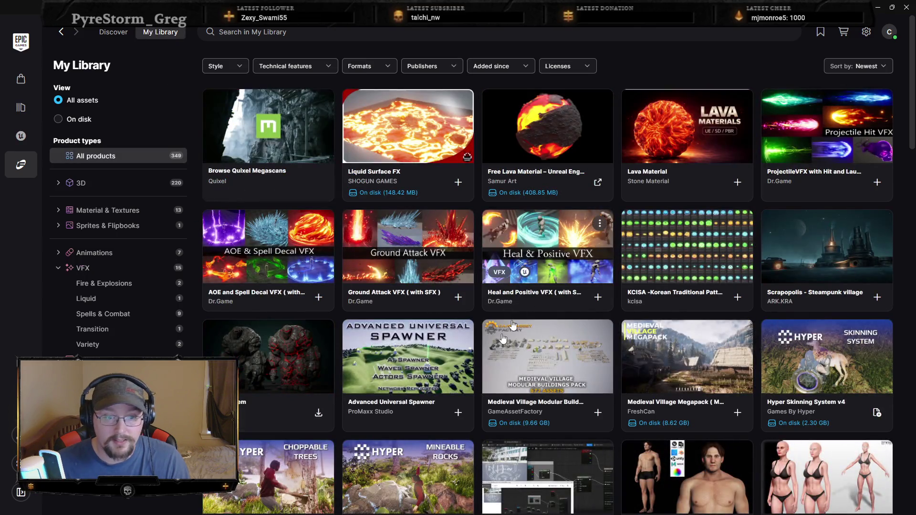
pyautogui.scroll(-2, 649, 373)
pyautogui.scroll(-1, 650, 372)
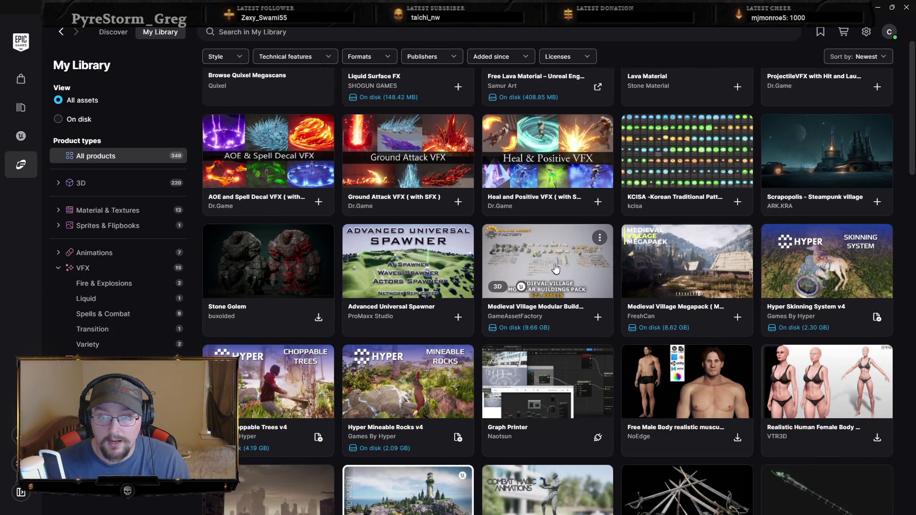
pyautogui.click(553, 258)
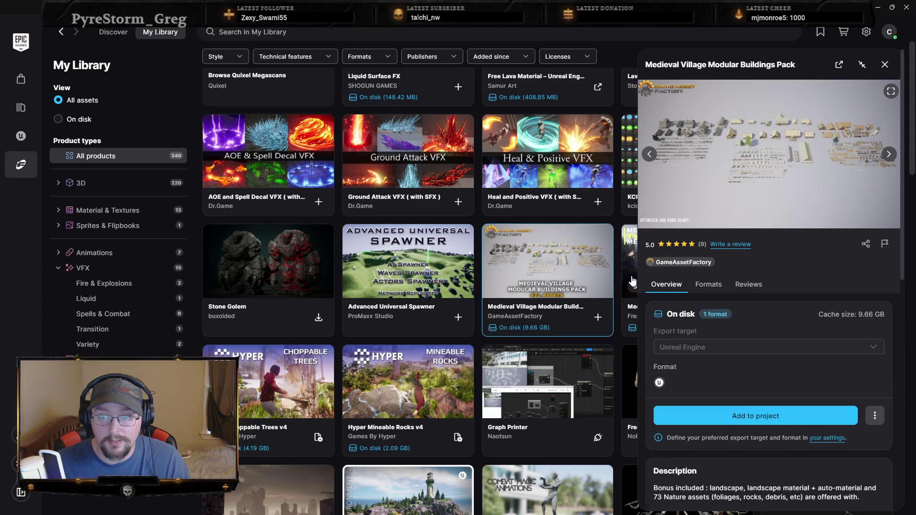
pyautogui.press('Right')
pyautogui.click(885, 66)
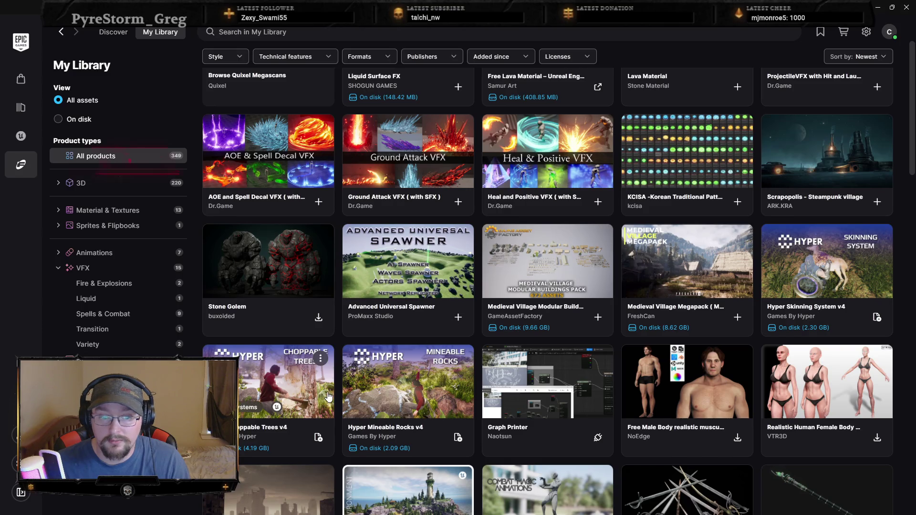
# Scroll through the rest of the library, then close the Epic Games Launcher.
pyautogui.scroll(-3, 363, 389)
pyautogui.scroll(-1, 452, 369)
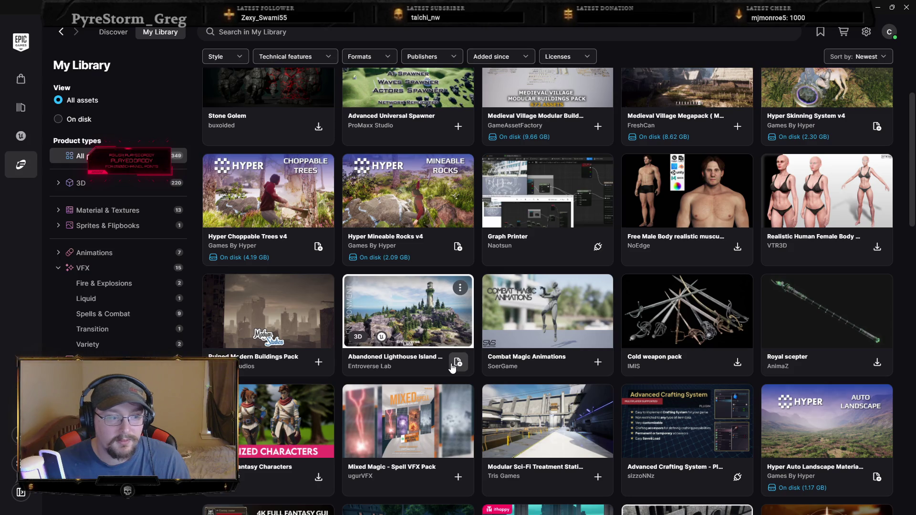
pyautogui.scroll(-2, 527, 360)
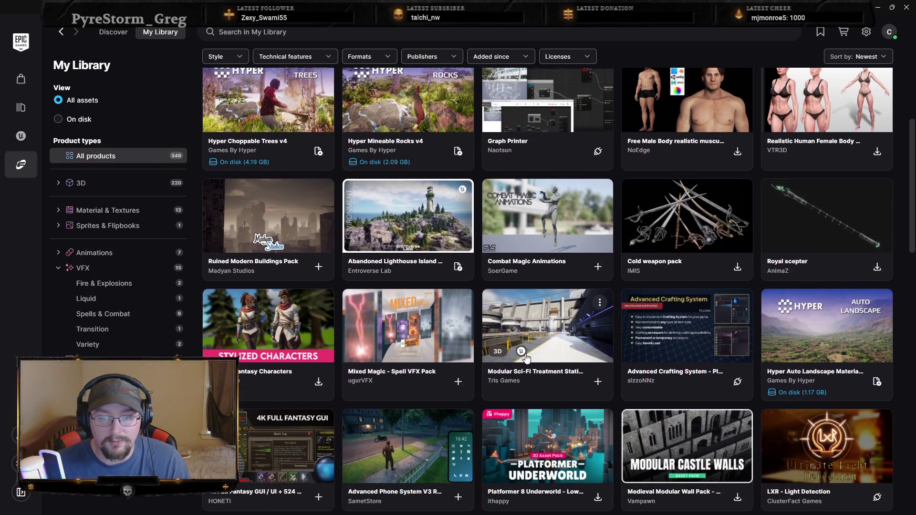
pyautogui.scroll(5, 549, 354)
pyautogui.scroll(2, 552, 351)
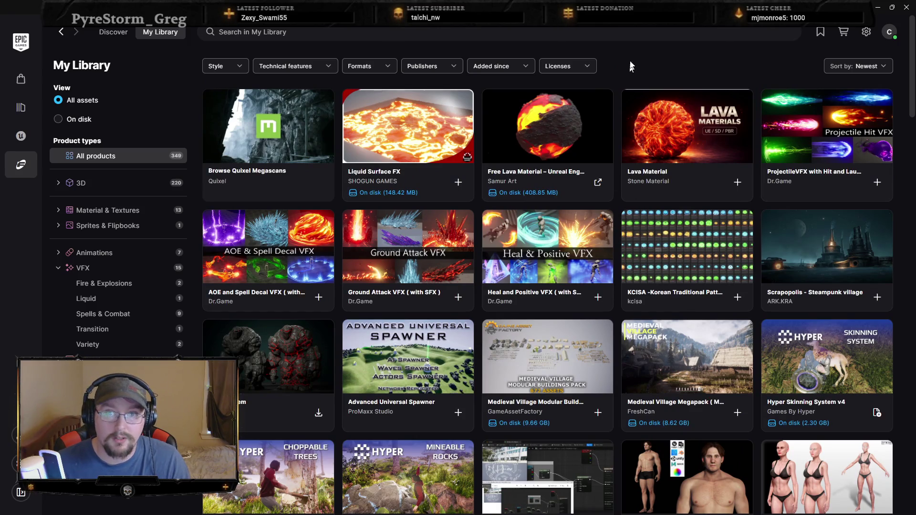
pyautogui.click(891, 7)
pyautogui.click(821, 51)
pyautogui.click(840, 28)
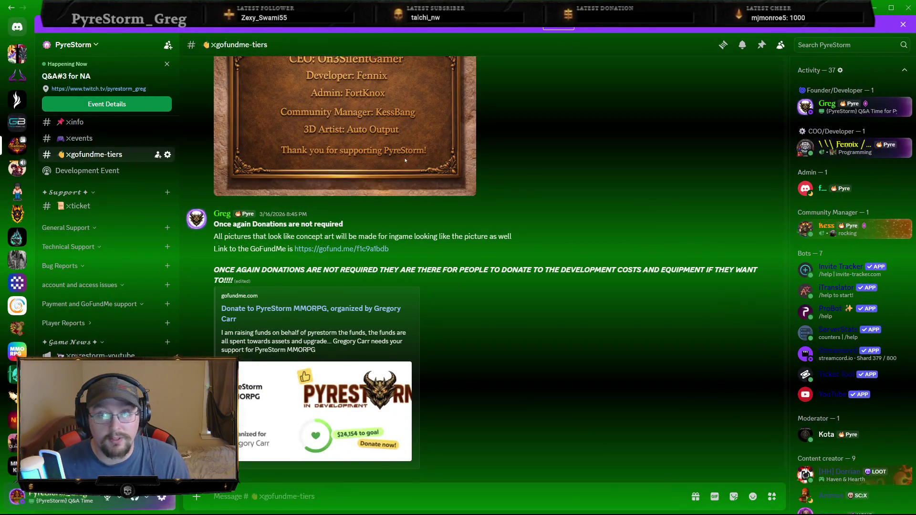
# Switch to the Lvl_ThirdPerson map and fly the camera toward the lake and village.
pyautogui.hotkey('alt', 'Tab')
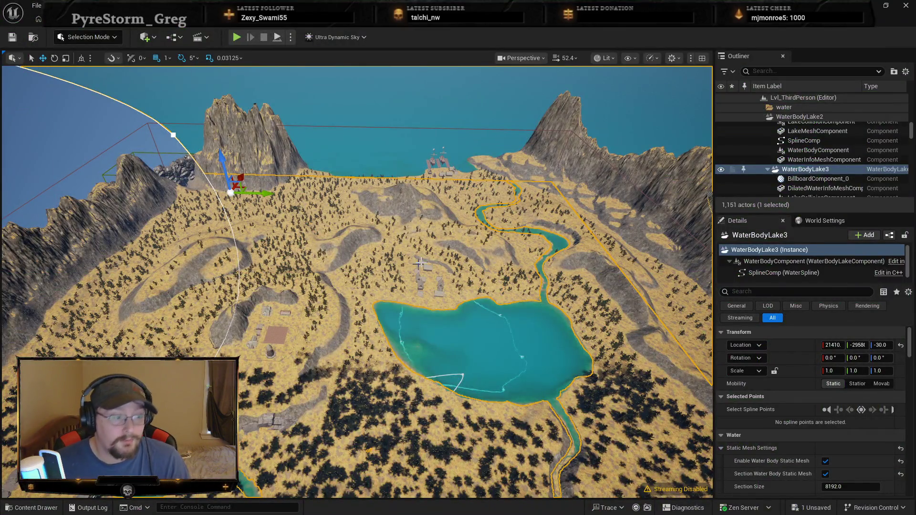
pyautogui.scroll(3, 358, 282)
pyautogui.scroll(1, 425, 256)
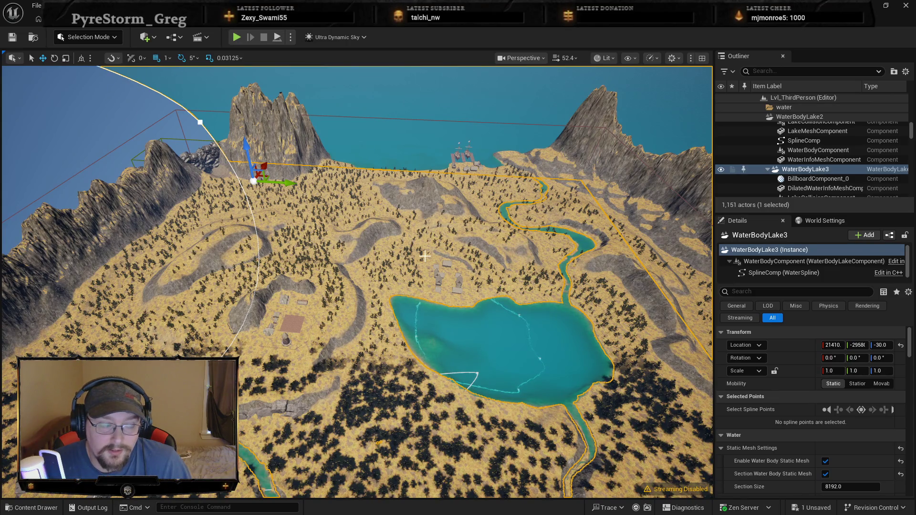
pyautogui.hotkey('alt', 'Tab')
pyautogui.hotkey('alt', 'Tab')
pyautogui.hotkey('alt', 'Tab')
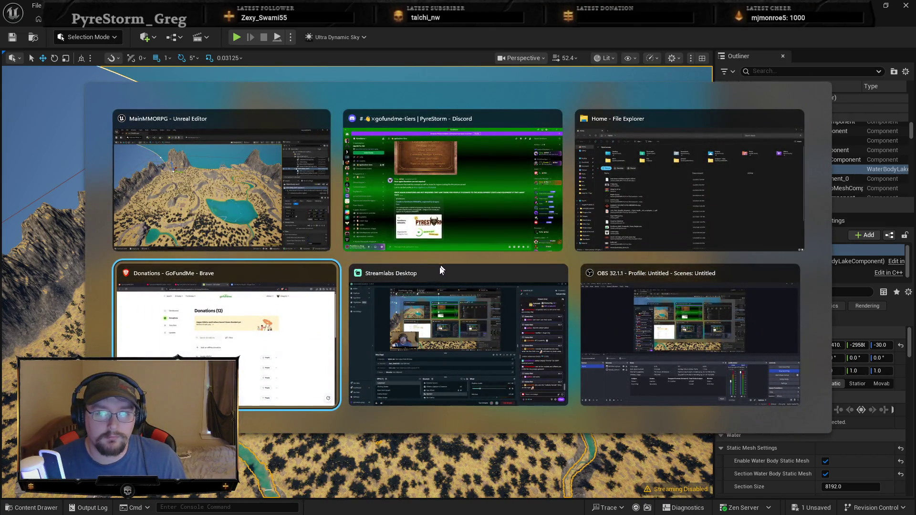
pyautogui.press('Escape')
pyautogui.moveTo(439, 356)
pyautogui.mouseDown()
pyautogui.moveTo(430, 325)
pyautogui.moveTo(419, 367)
pyautogui.moveTo(438, 350)
pyautogui.mouseUp()
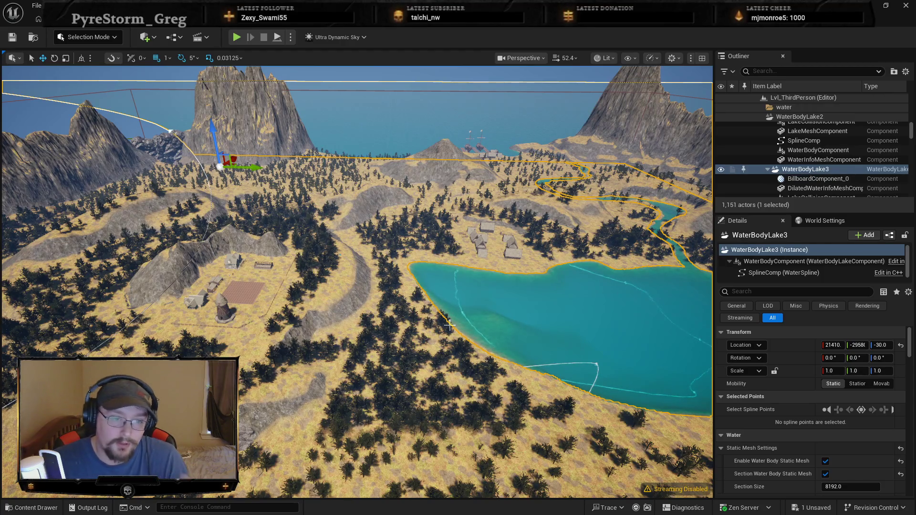
# Orbit over the island, select the Ultra_Dynamic_Sky actor, and tilt out to the distant mountains.
pyautogui.scroll(-10, 449, 325)
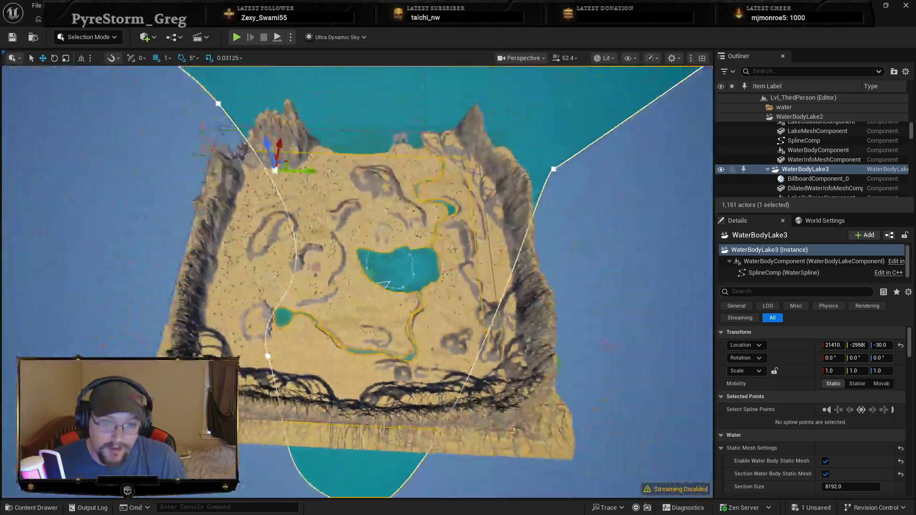
pyautogui.moveTo(357, 281); pyautogui.dragTo(357, 305)
pyautogui.click(593, 374)
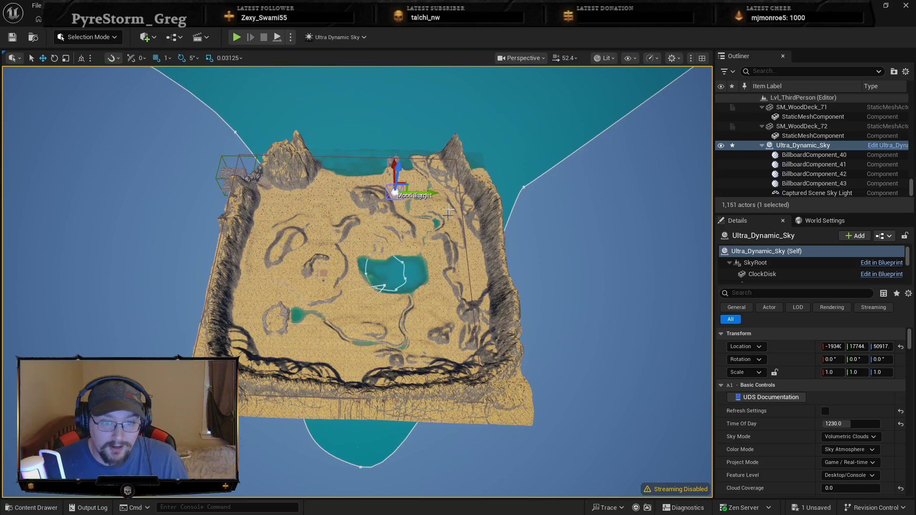
pyautogui.scroll(10, 401, 420)
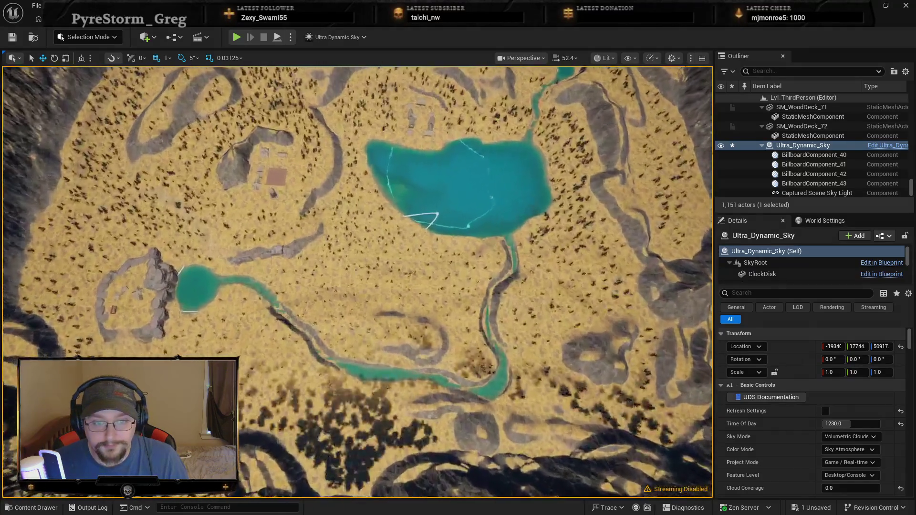
pyautogui.moveTo(401, 421); pyautogui.dragTo(405, 386)
pyautogui.scroll(10, 358, 281)
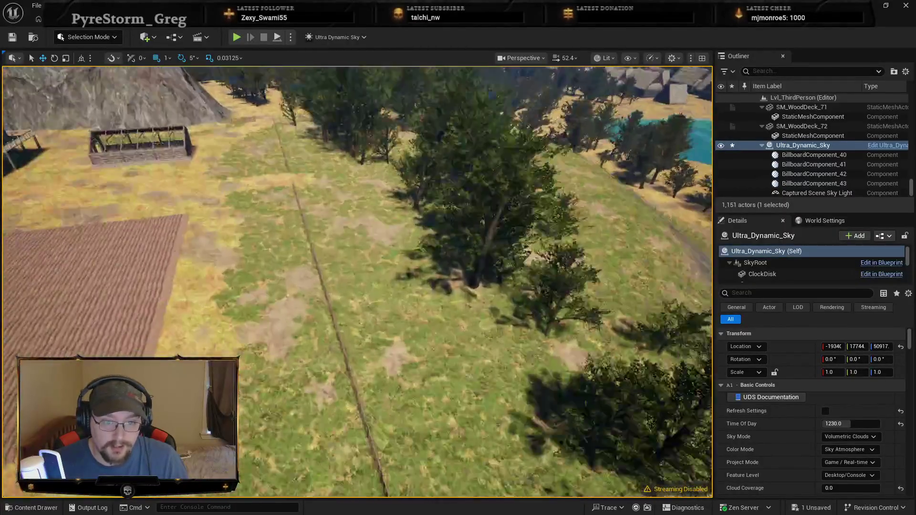
pyautogui.moveTo(358, 282); pyautogui.dragTo(358, 241)
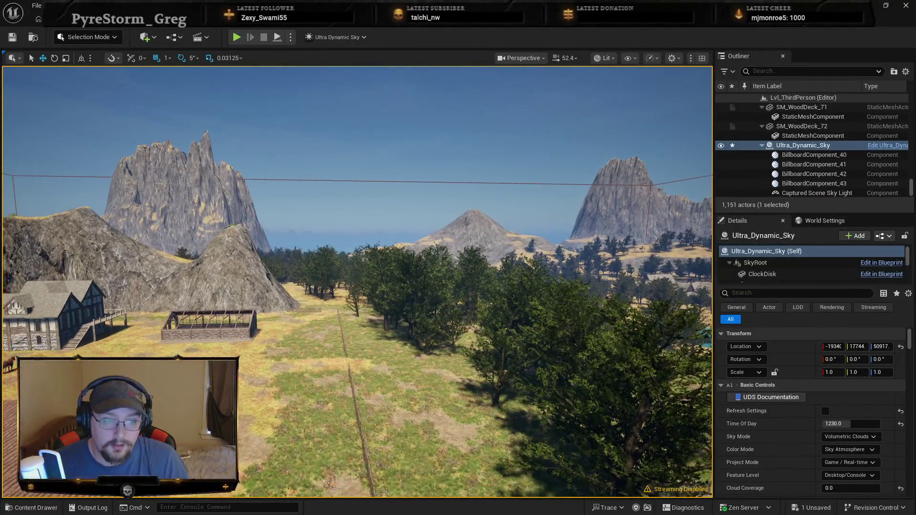
pyautogui.scroll(-10, 358, 281)
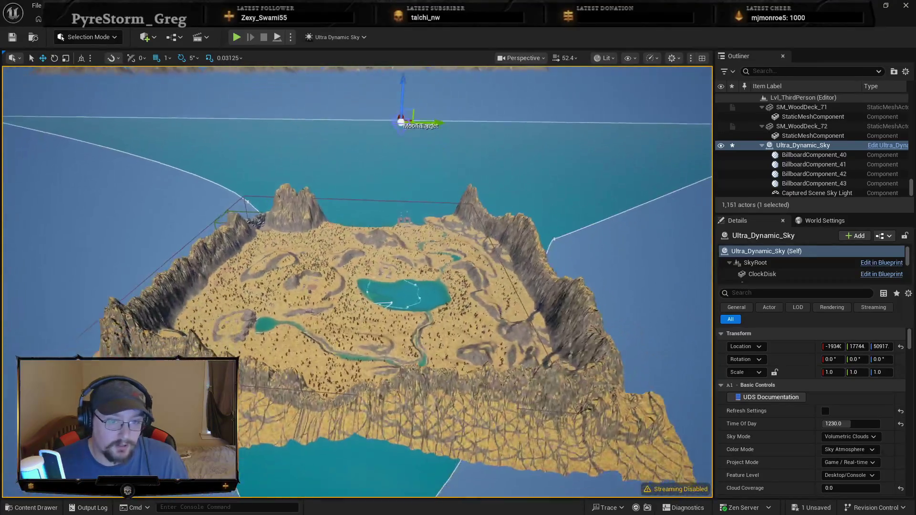
pyautogui.moveTo(343, 421); pyautogui.dragTo(344, 405)
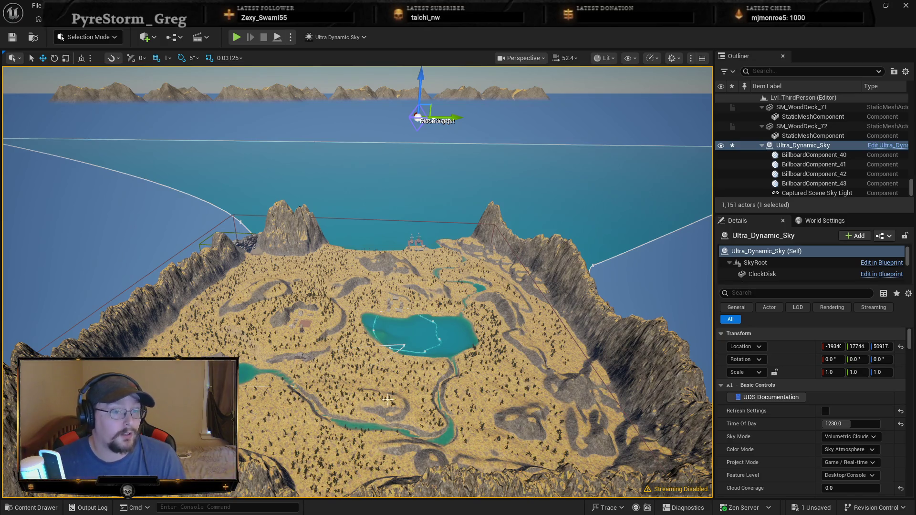
# Pull back over the whole island, then fly forward and down toward the village huts and stable.
pyautogui.scroll(3, 388, 400)
pyautogui.scroll(10, 358, 282)
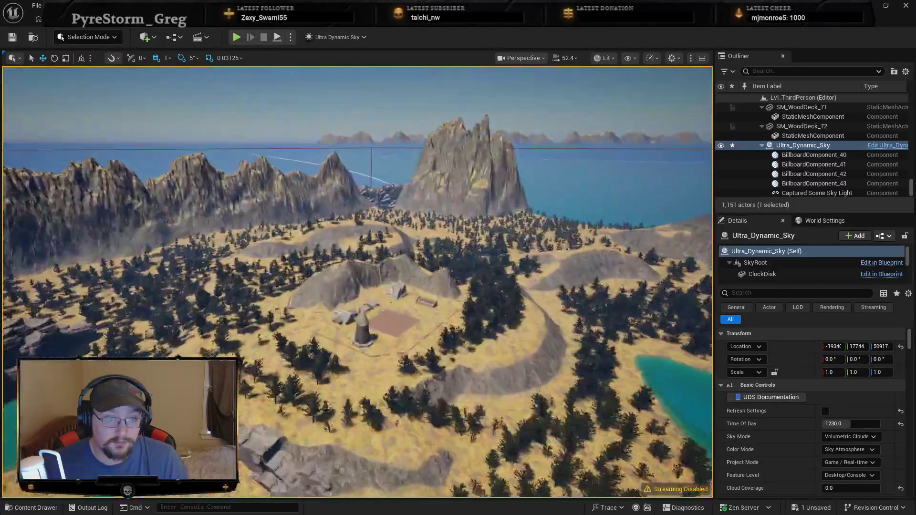
pyautogui.scroll(-10, 549, 310)
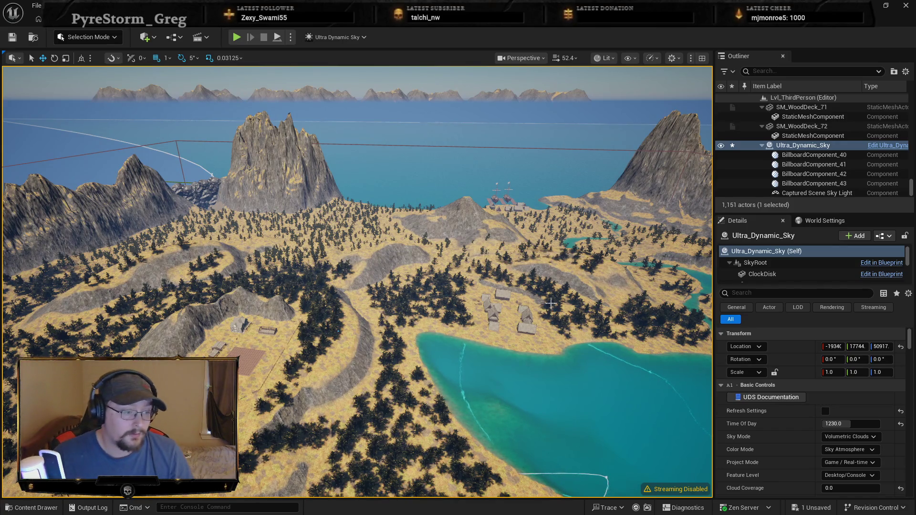
pyautogui.moveTo(508, 310)
pyautogui.mouseDown()
pyautogui.moveTo(494, 377)
pyautogui.moveTo(440, 312)
pyautogui.mouseUp()
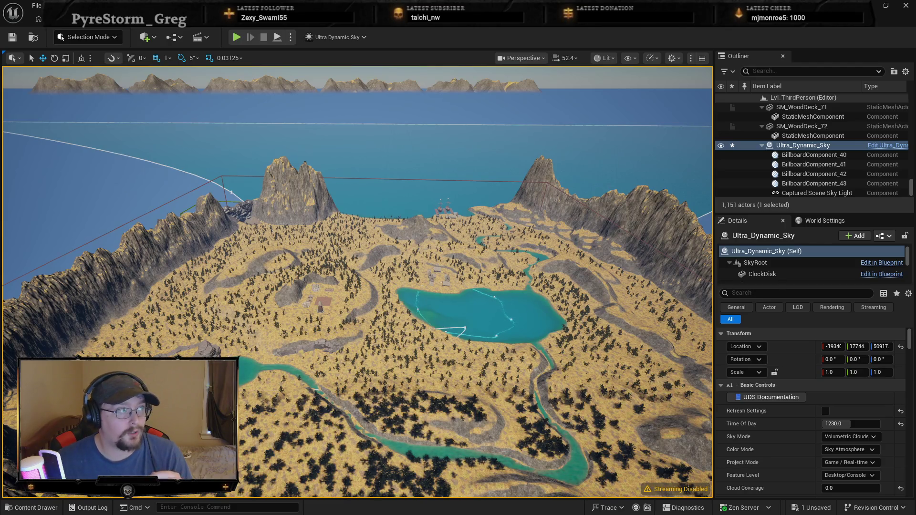
pyautogui.moveTo(596, 298); pyautogui.dragTo(597, 206)
# Select the village stable and open SM_Stable_03 in the Static Mesh Editor.
pyautogui.moveTo(362, 274); pyautogui.dragTo(362, 274)
pyautogui.click(362, 274)
pyautogui.rightClick(362, 274)
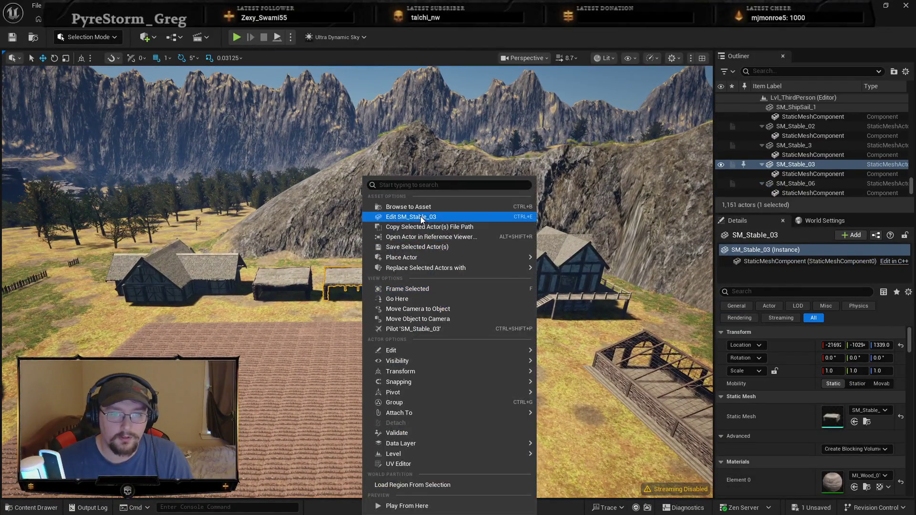
pyautogui.click(407, 227)
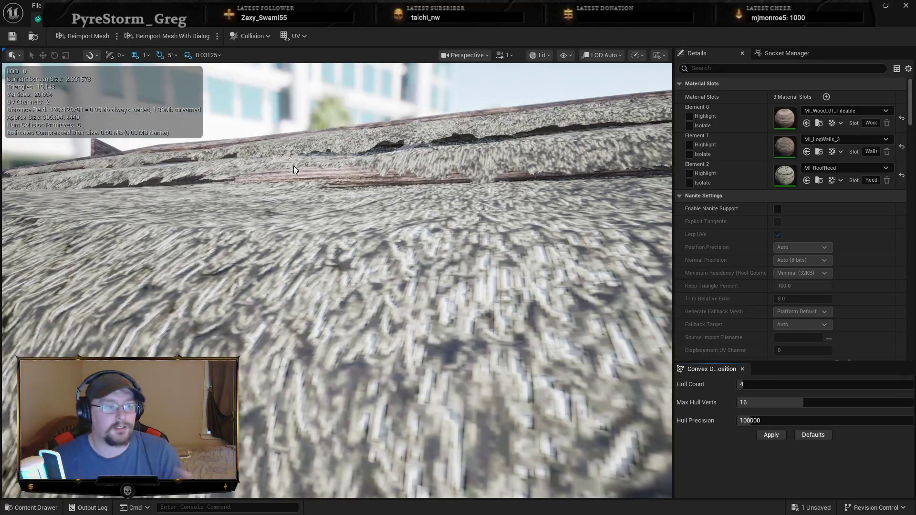
# Orbit around the stable's roof and display its UV Channel 0 layout.
pyautogui.moveTo(334, 239); pyautogui.dragTo(401, 210)
pyautogui.moveTo(359, 252)
pyautogui.mouseDown()
pyautogui.moveTo(343, 243)
pyautogui.moveTo(359, 251)
pyautogui.mouseUp()
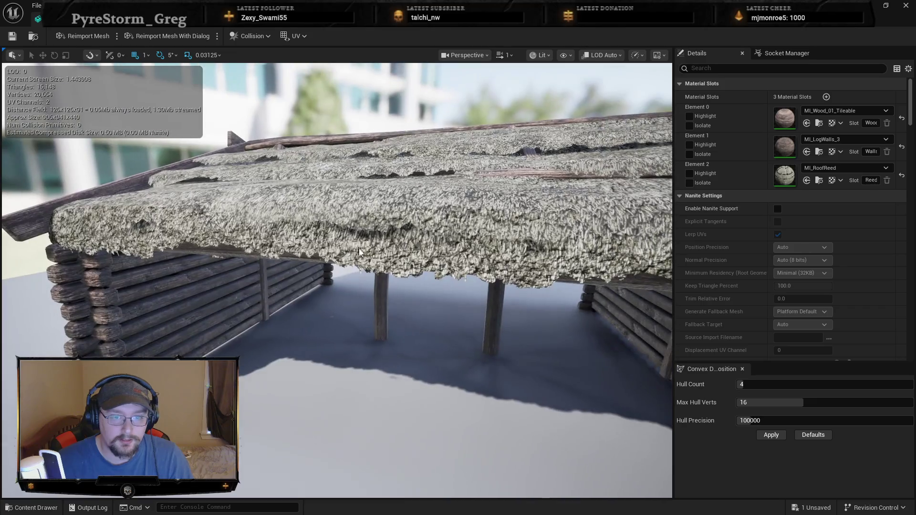
pyautogui.moveTo(408, 278); pyautogui.dragTo(425, 276)
pyautogui.click(304, 37)
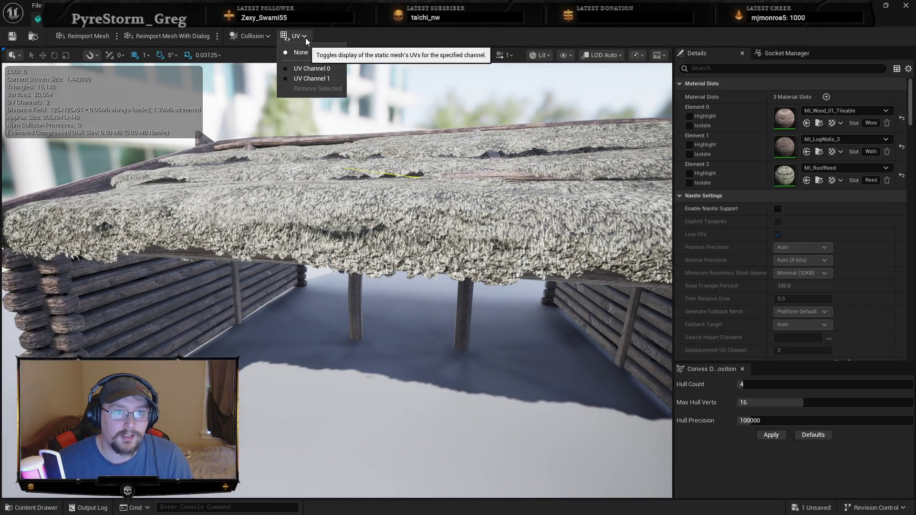
pyautogui.click(307, 70)
# Set the UV overlay back to None and open the Collision menu.
pyautogui.moveTo(409, 231); pyautogui.dragTo(409, 232)
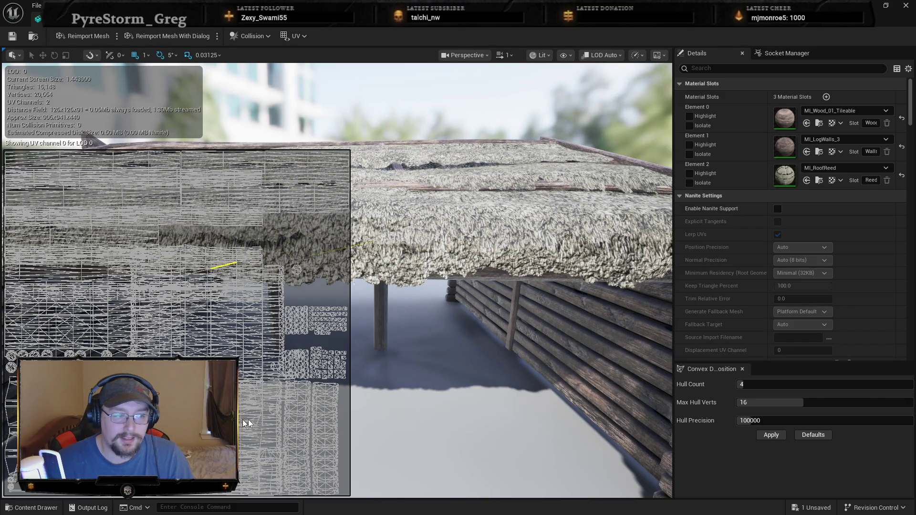
pyautogui.click(296, 36)
pyautogui.click(314, 58)
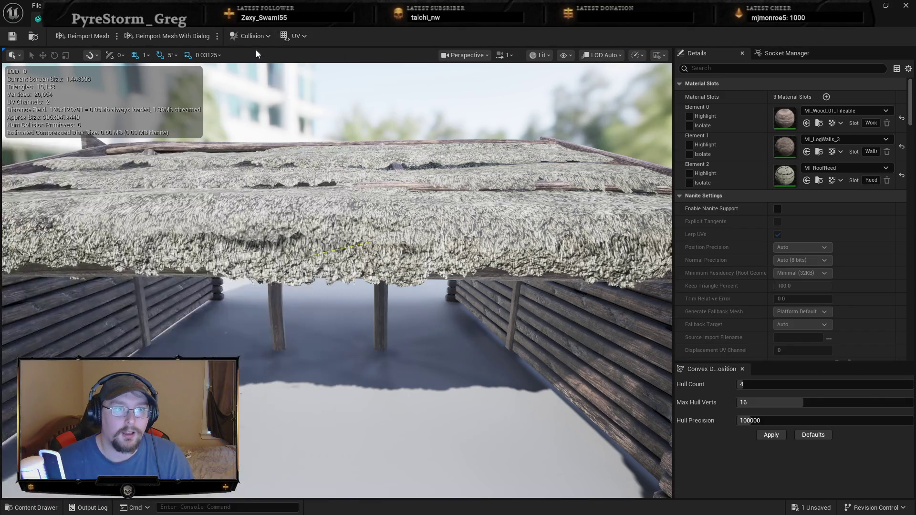
pyautogui.click(252, 36)
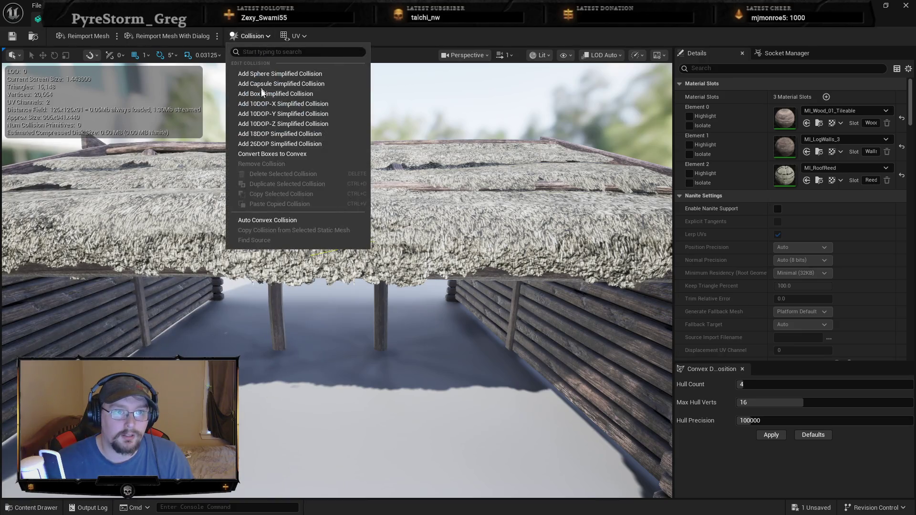
# Apply auto convex collision with Hull Count 64 and Max Hull Verts 32, then inspect the hulls.
pyautogui.click(281, 220)
pyautogui.moveTo(741, 384); pyautogui.dragTo(907, 384)
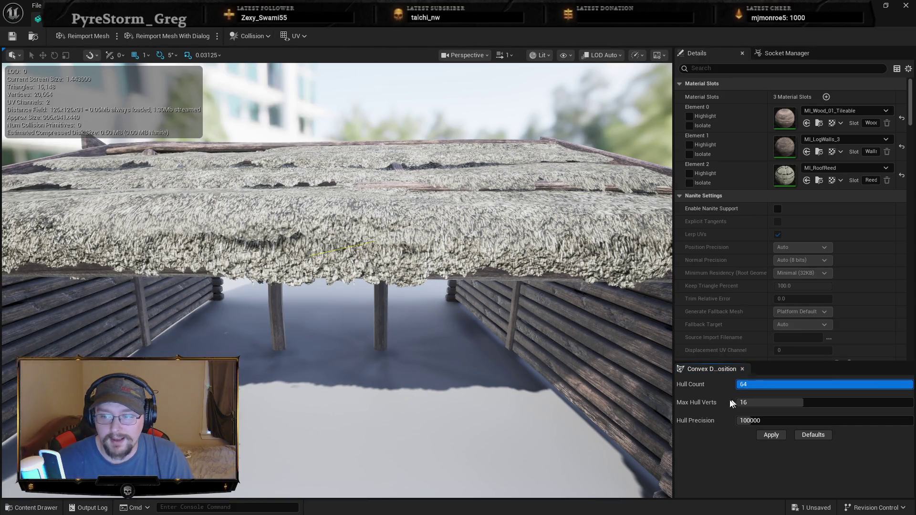
pyautogui.moveTo(768, 402); pyautogui.dragTo(906, 403)
pyautogui.click(771, 435)
pyautogui.moveTo(438, 417); pyautogui.dragTo(543, 409)
pyautogui.scroll(-5, 422, 378)
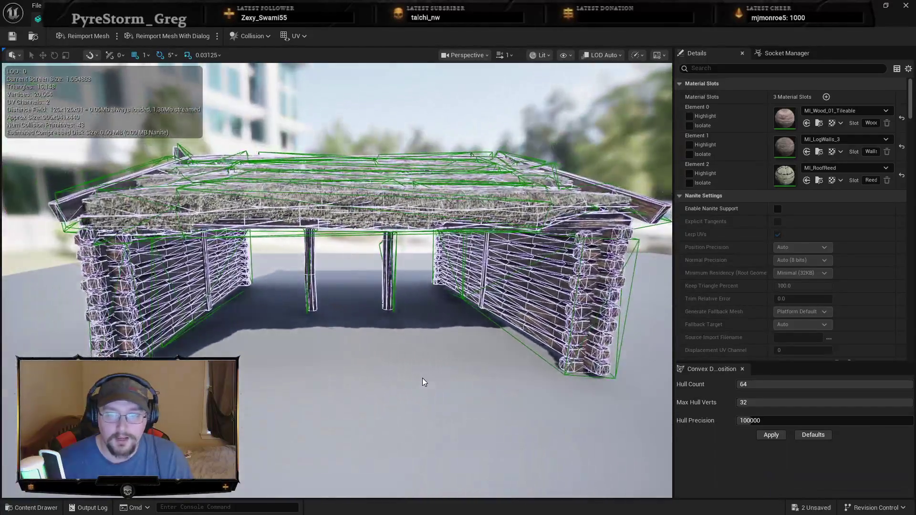
pyautogui.scroll(2, 420, 379)
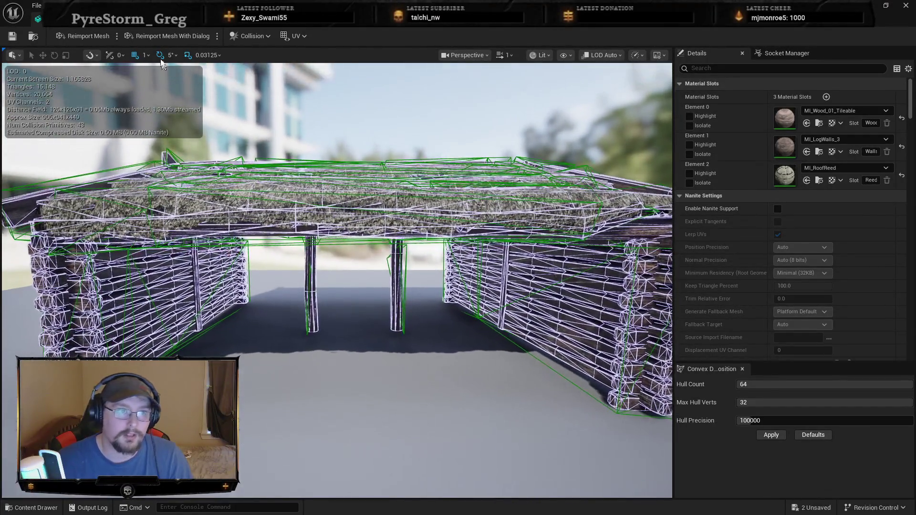
# Browse the editor's top menus, then enable Nanite support on the stable mesh.
pyautogui.click(140, 5)
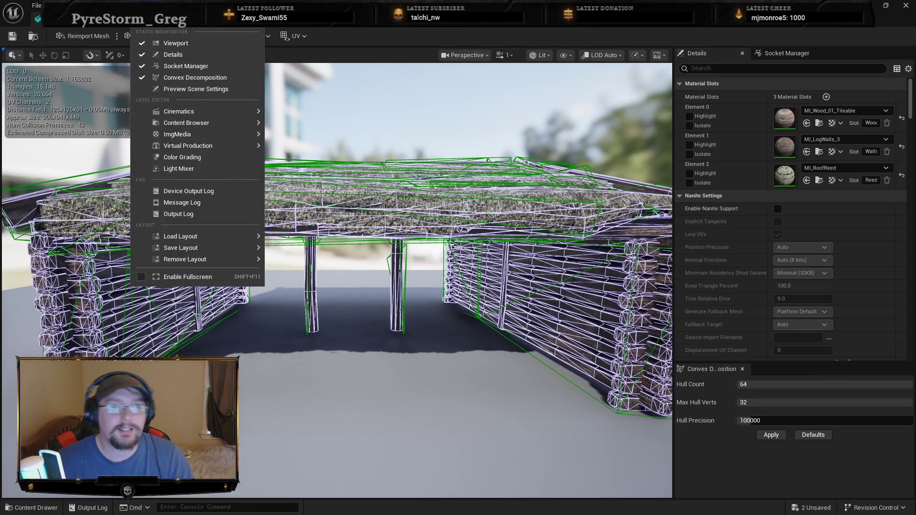
pyautogui.moveTo(79, 5)
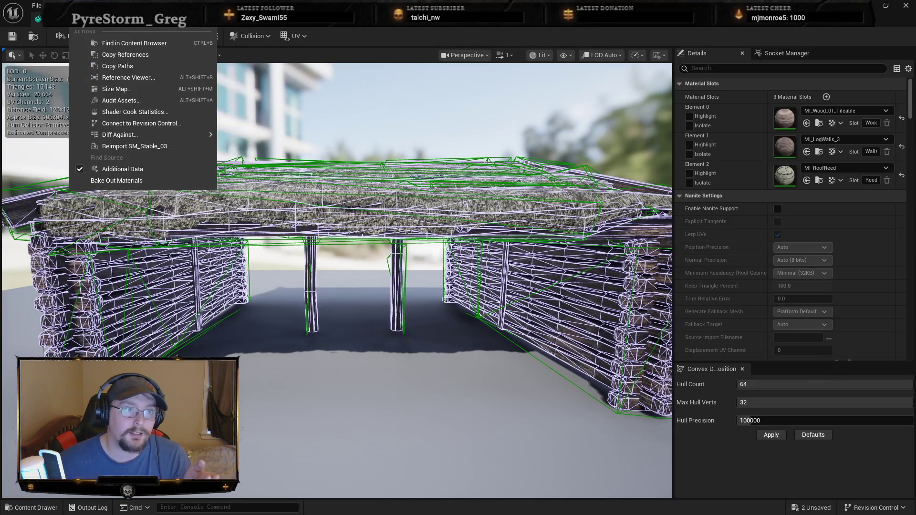
pyautogui.moveTo(108, 6)
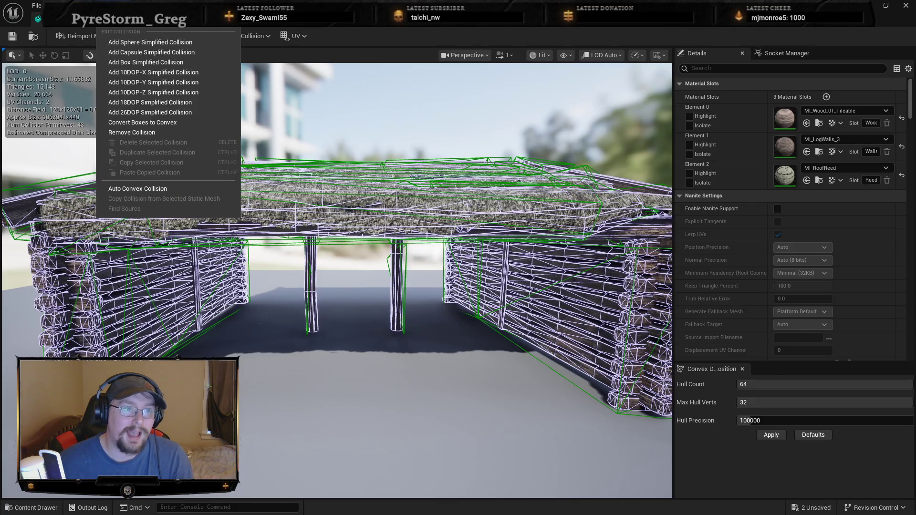
pyautogui.moveTo(176, 6)
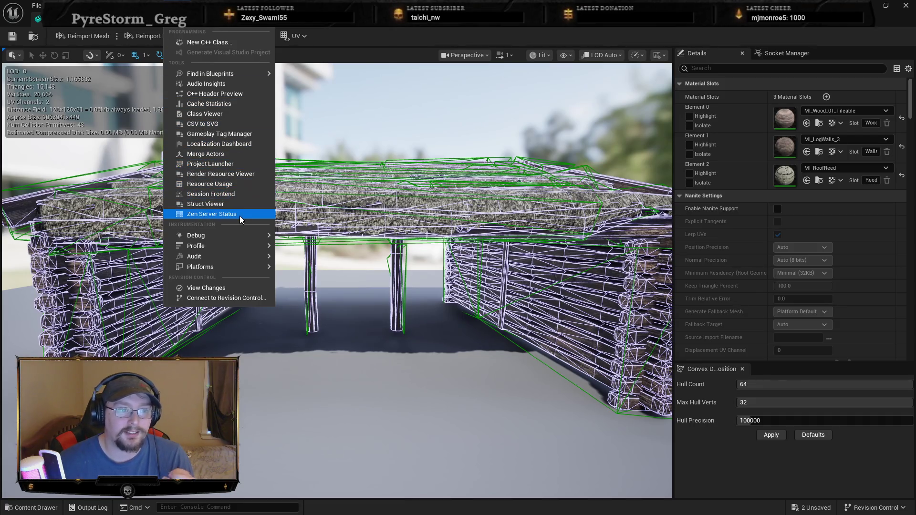
pyautogui.click(716, 370)
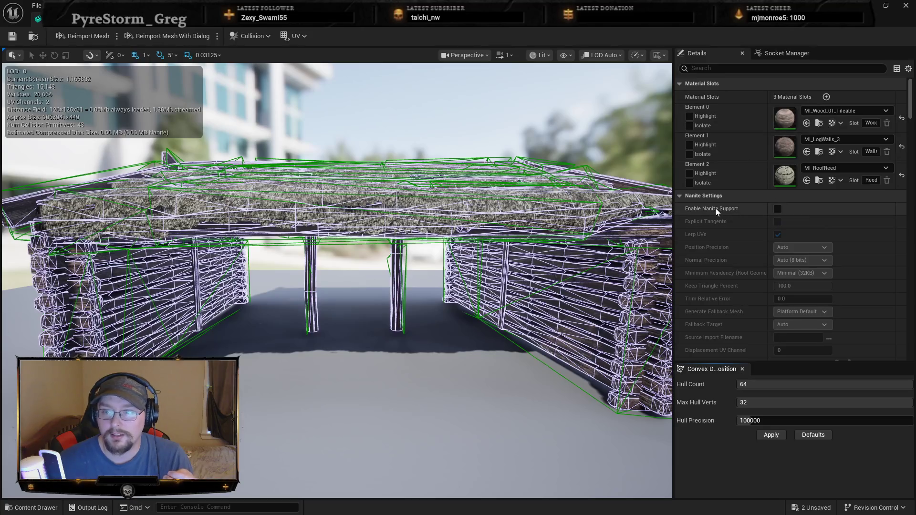
pyautogui.click(778, 210)
pyautogui.click(814, 247)
# Set Nanite Position Precision to 1/4096cm and apply the change.
pyautogui.click(814, 247)
pyautogui.click(814, 248)
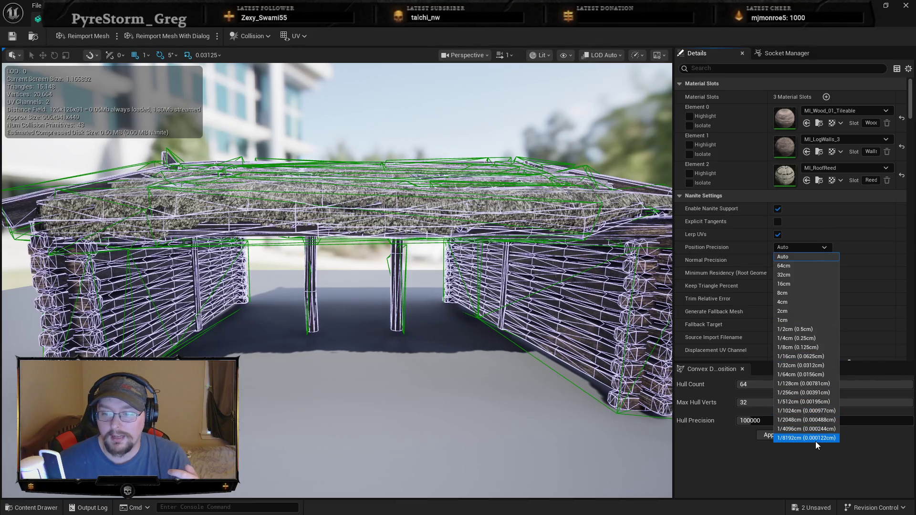
pyautogui.click(808, 430)
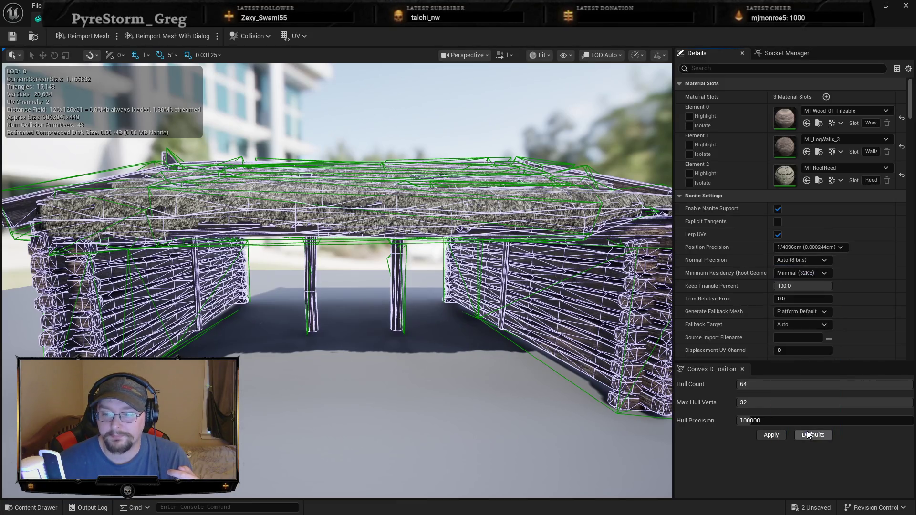
pyautogui.click(775, 435)
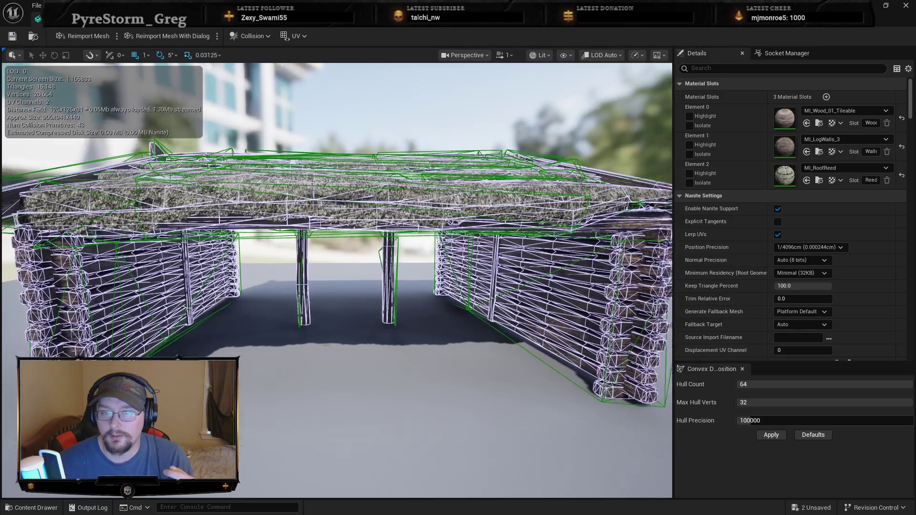
# Save SM_Stable_03, accepting the LOD changes, and return to the level.
pyautogui.click(12, 36)
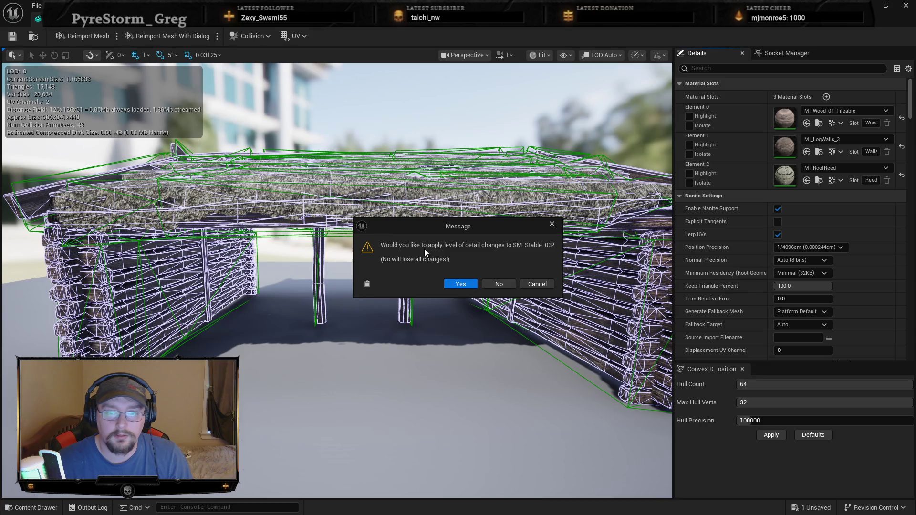
pyautogui.click(468, 283)
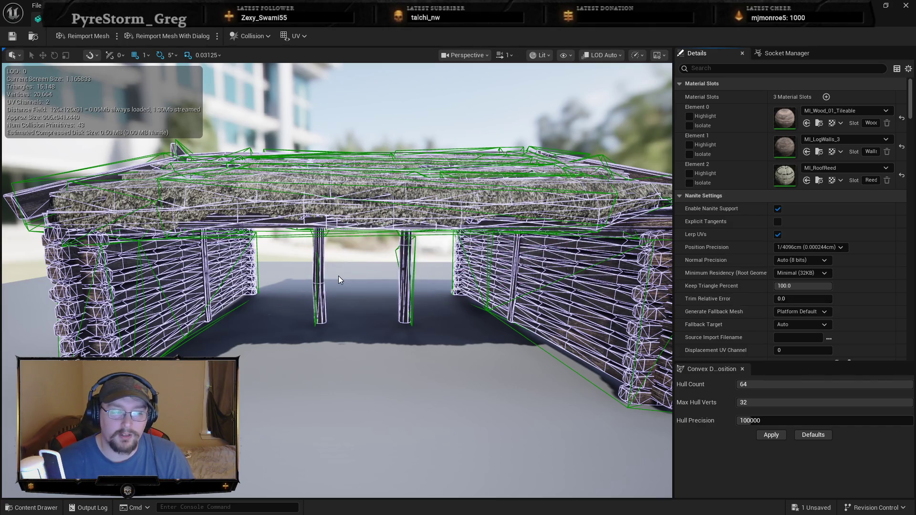
pyautogui.hotkey('alt', 'Tab')
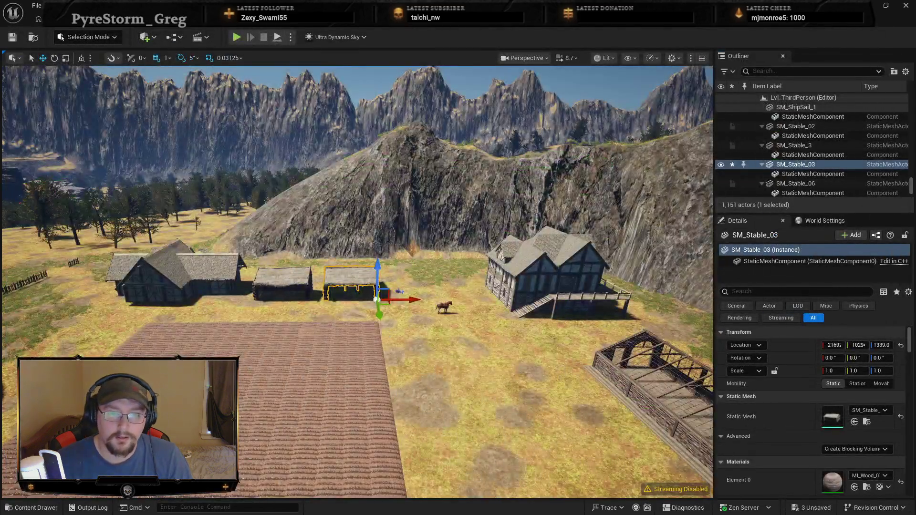
pyautogui.scroll(10, 358, 281)
pyautogui.press('Escape')
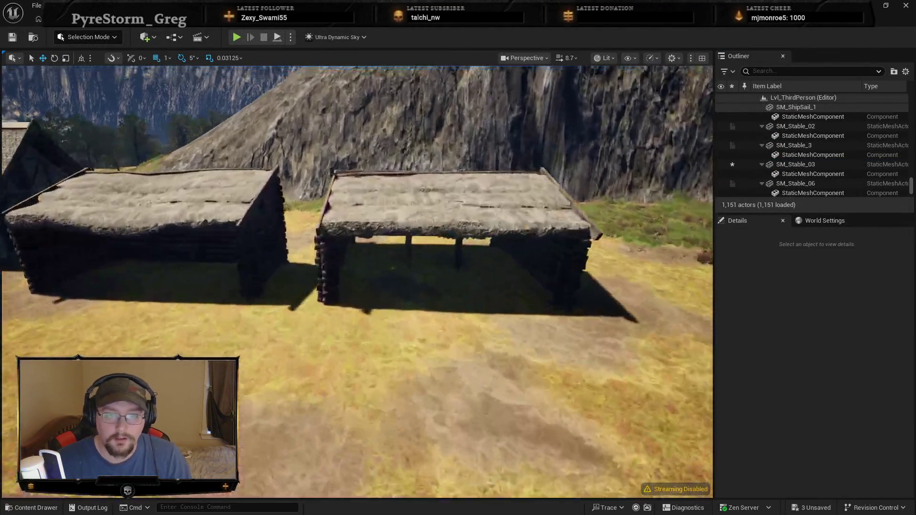
pyautogui.scroll(10, 357, 281)
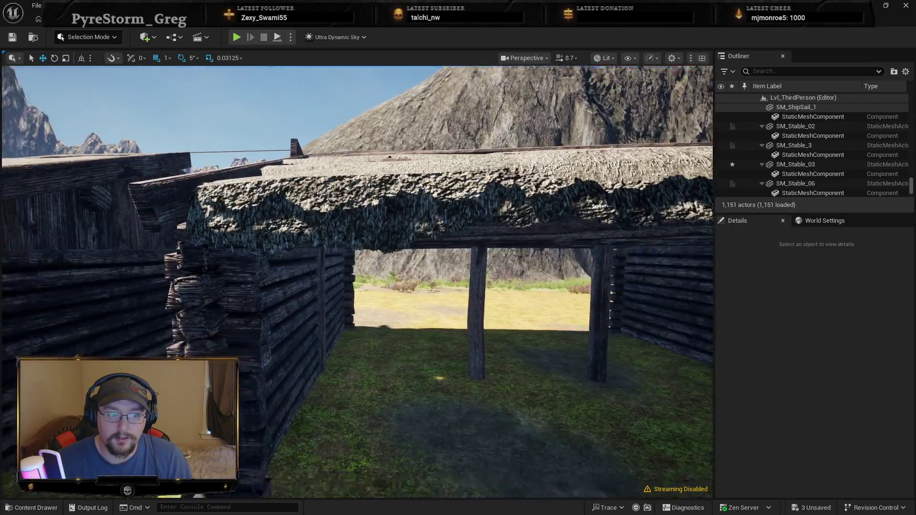
pyautogui.scroll(-10, 358, 281)
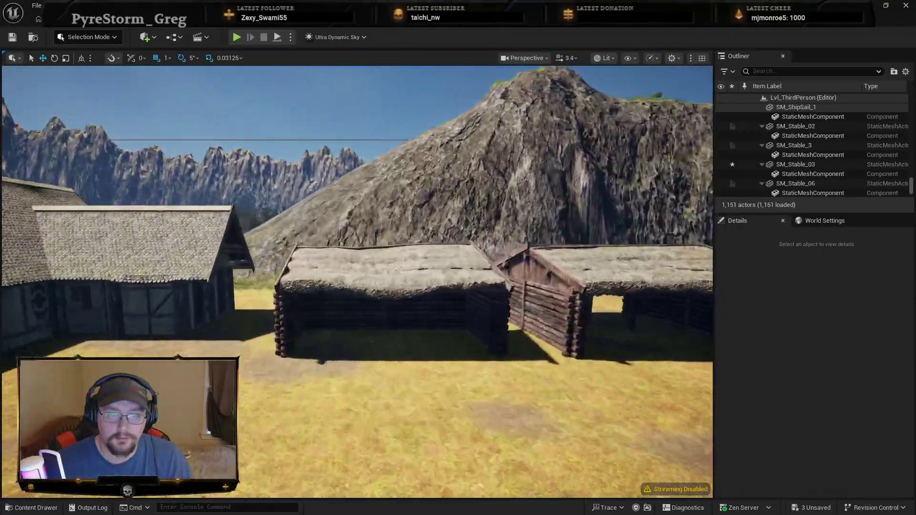
pyautogui.scroll(8, 358, 282)
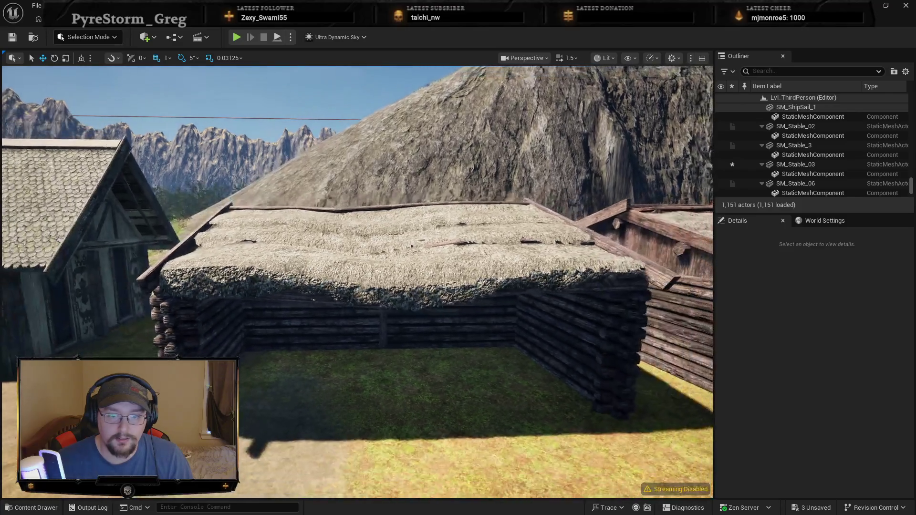
pyautogui.scroll(-5, 358, 282)
pyautogui.scroll(6, 358, 282)
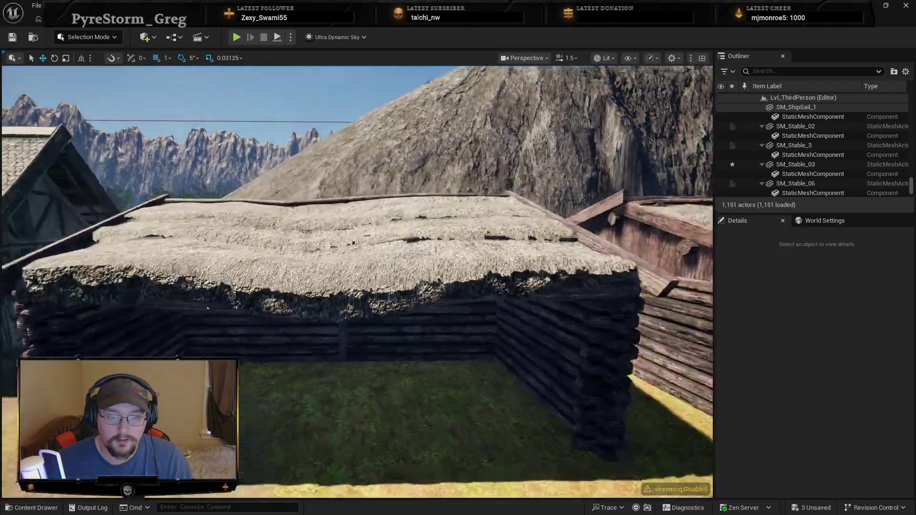
pyautogui.scroll(5, 325, 316)
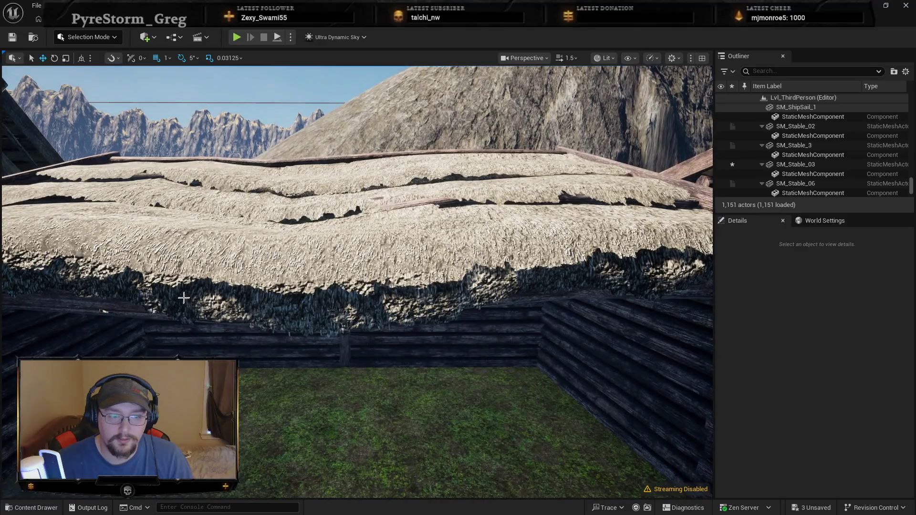
pyautogui.moveTo(186, 294)
pyautogui.mouseDown()
pyautogui.moveTo(201, 314)
pyautogui.moveTo(200, 258)
pyautogui.moveTo(201, 295)
pyautogui.moveTo(119, 296)
pyautogui.moveTo(205, 296)
pyautogui.moveTo(191, 353)
pyautogui.moveTo(191, 310)
pyautogui.mouseUp()
pyautogui.moveTo(300, 329)
pyautogui.mouseDown()
pyautogui.moveTo(300, 355)
pyautogui.moveTo(300, 328)
pyautogui.mouseUp()
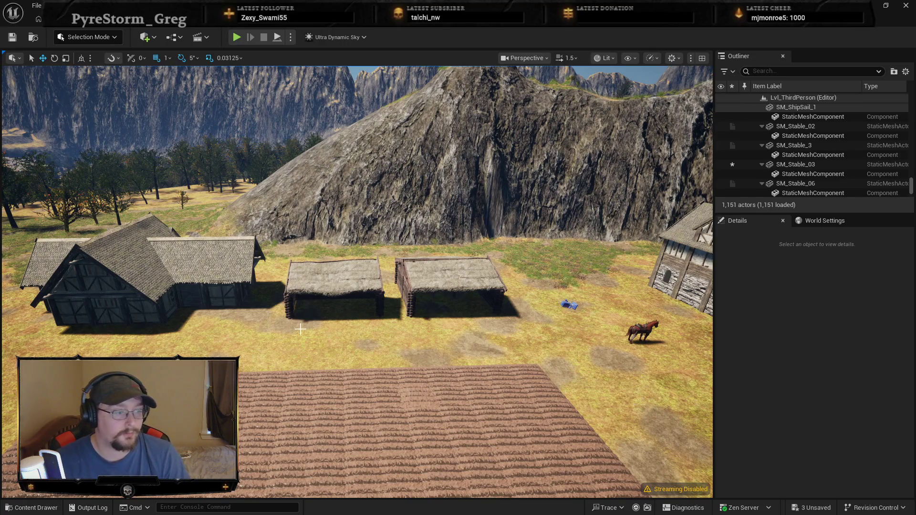
# Fly past the house and mountain peak to an overview of the lakeside village.
pyautogui.moveTo(300, 329); pyautogui.dragTo(334, 315)
pyautogui.press('w')
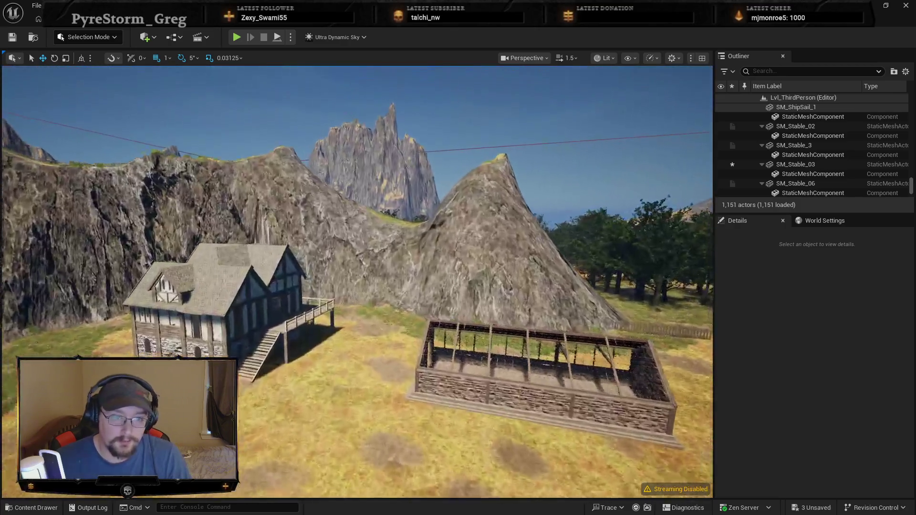
pyautogui.press('s')
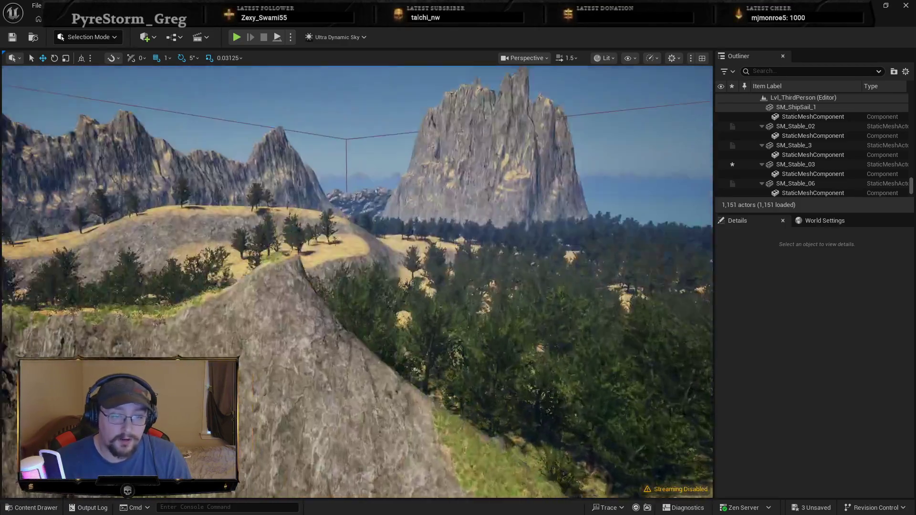
pyautogui.press('s')
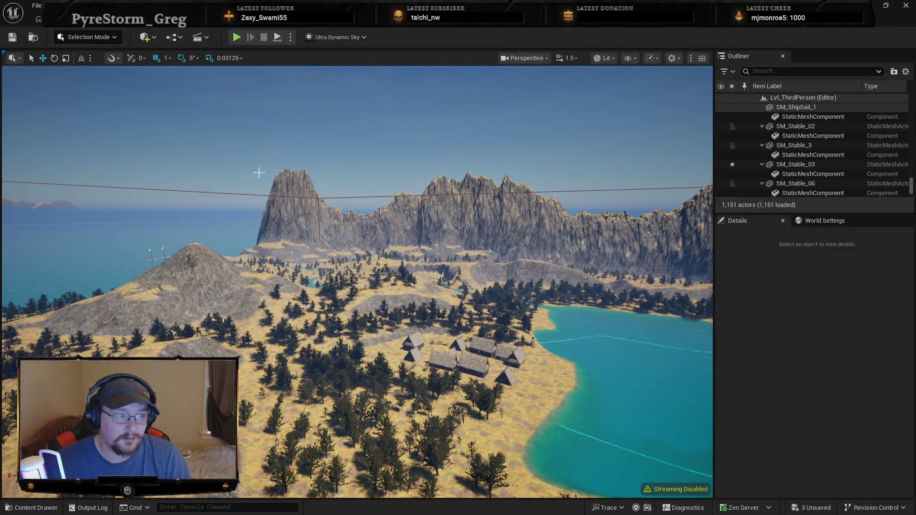
pyautogui.scroll(2, 358, 281)
pyautogui.press('w')
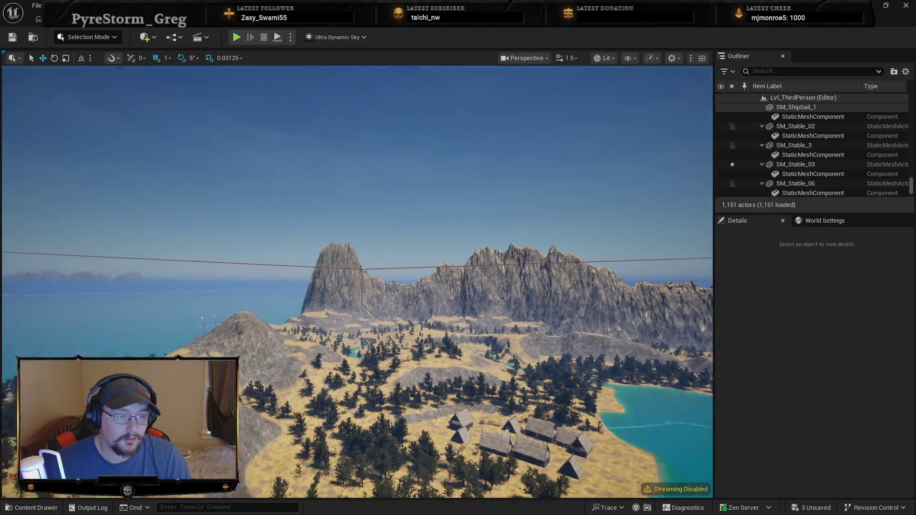
# Fly over the hills and open the Content Drawer with Ctrl+Space on the staged rock blueprints.
pyautogui.press('w')
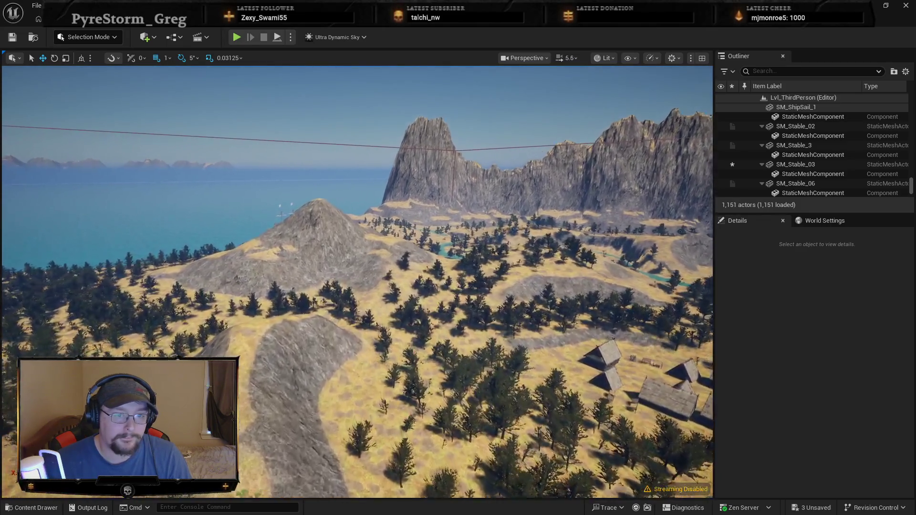
pyautogui.scroll(3, 358, 281)
pyautogui.hotkey('ctrl', 'space')
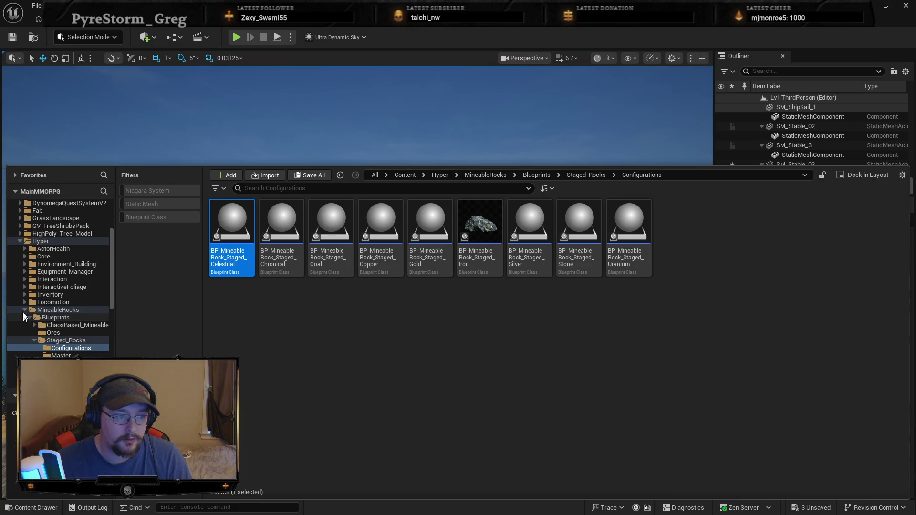
# Collapse MineableRocks and Hyper, select the ThirdPerson folder, and dismiss the drawer.
pyautogui.click(24, 311)
pyautogui.keyDown('ctrl'); pyautogui.click(21, 240); pyautogui.keyUp('ctrl')
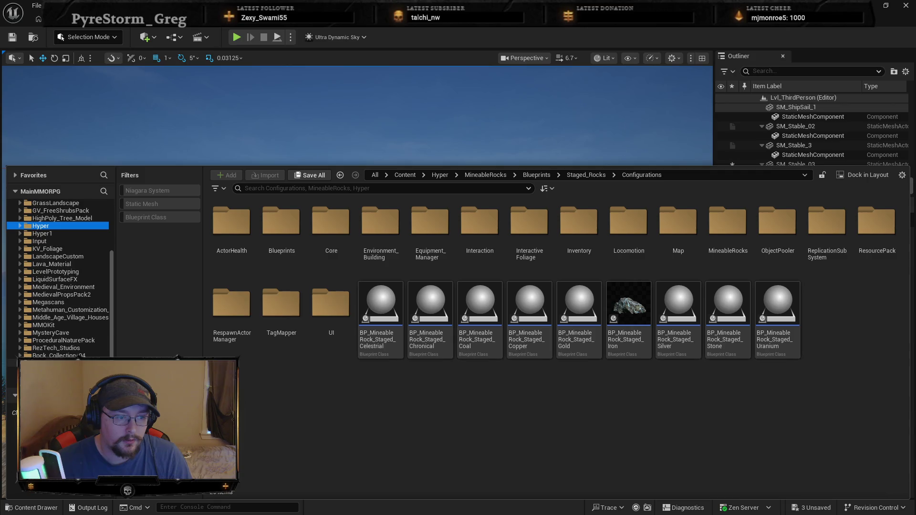
pyautogui.click(43, 383)
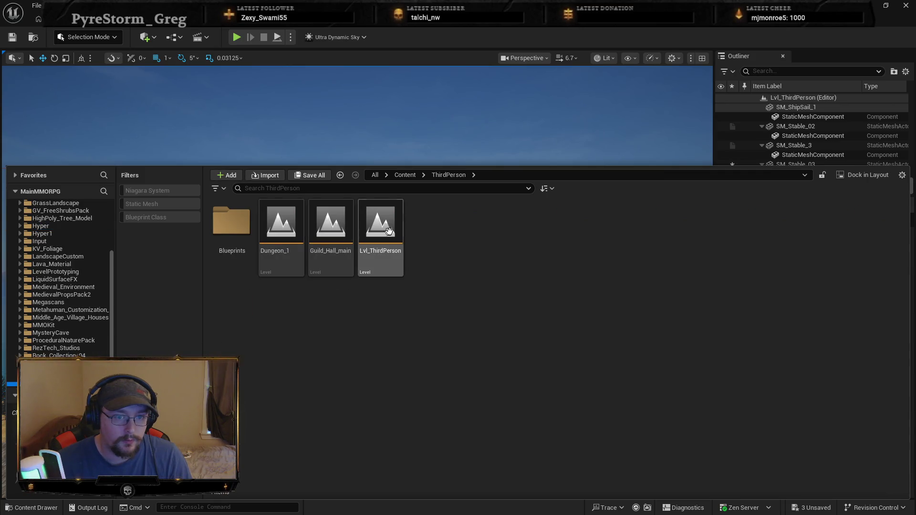
pyautogui.click(517, 159)
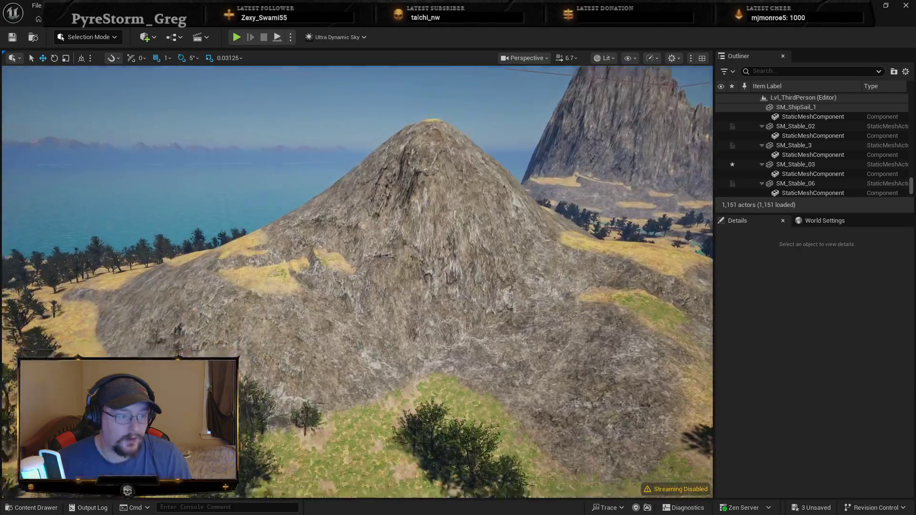
# Fly from the rocky peak across the lake and ridge to a high view of the valley.
pyautogui.press('s')
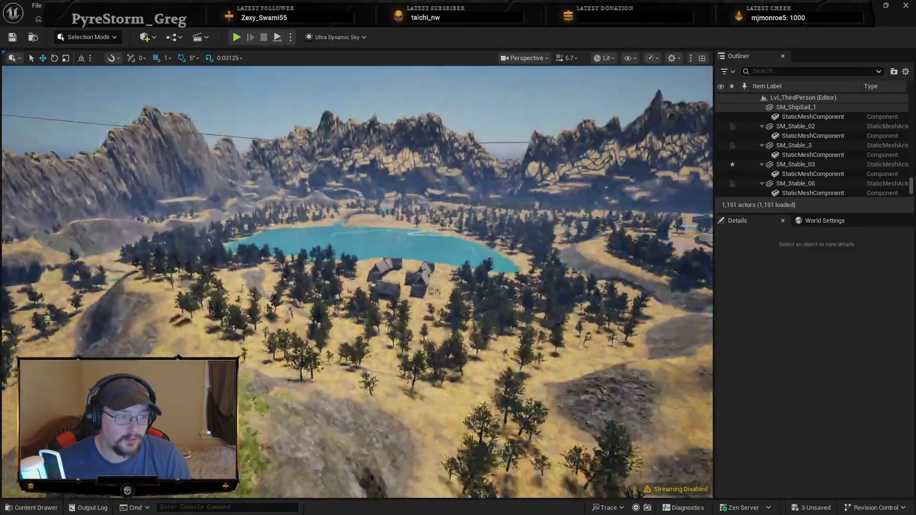
pyautogui.press('w')
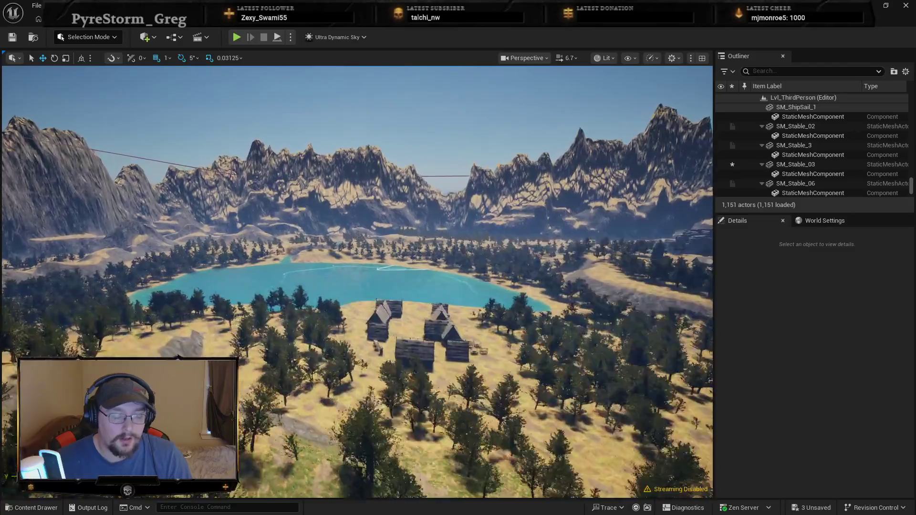
pyautogui.press('w')
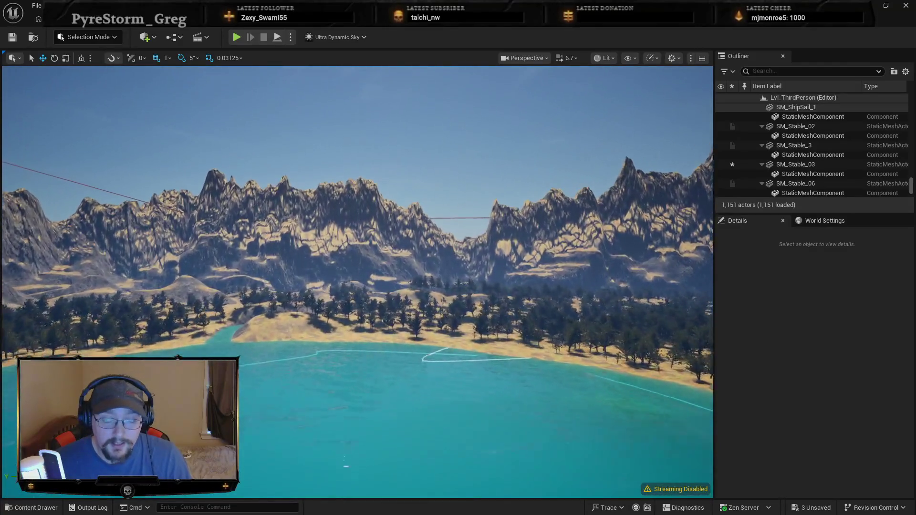
pyautogui.press('w')
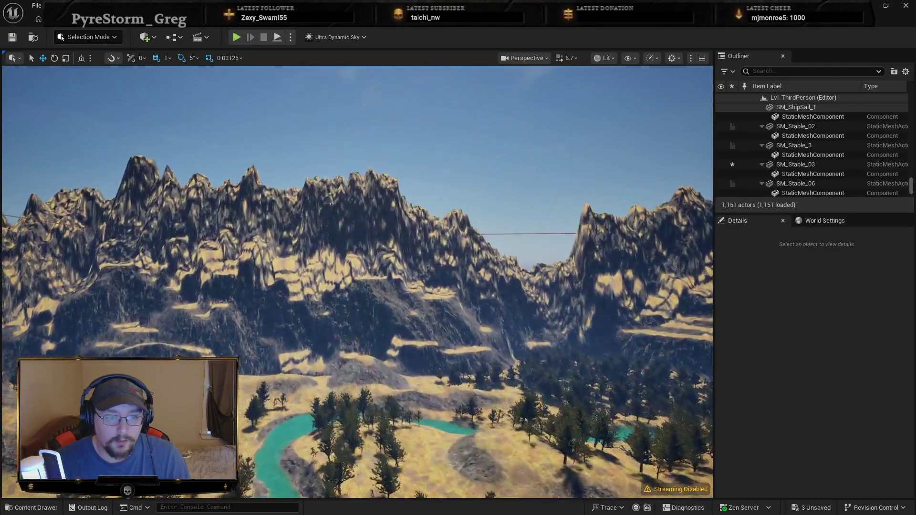
pyautogui.press('w')
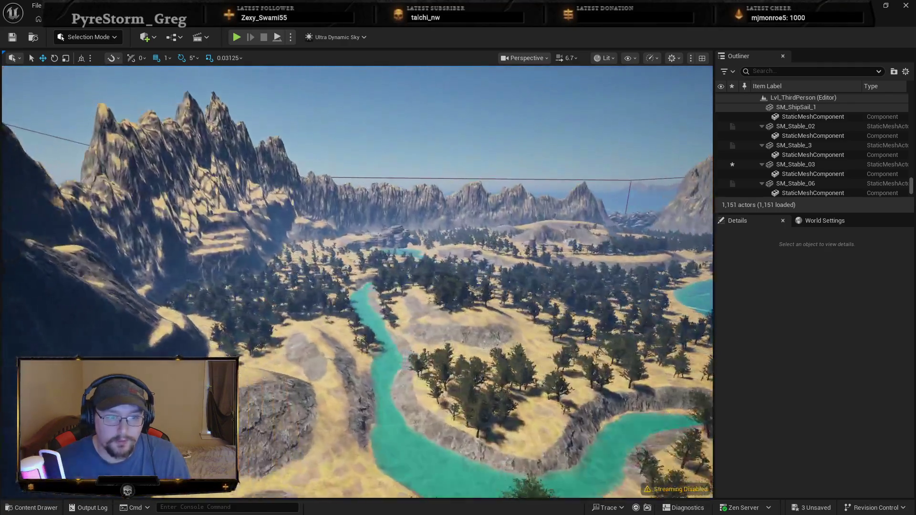
pyautogui.press('w')
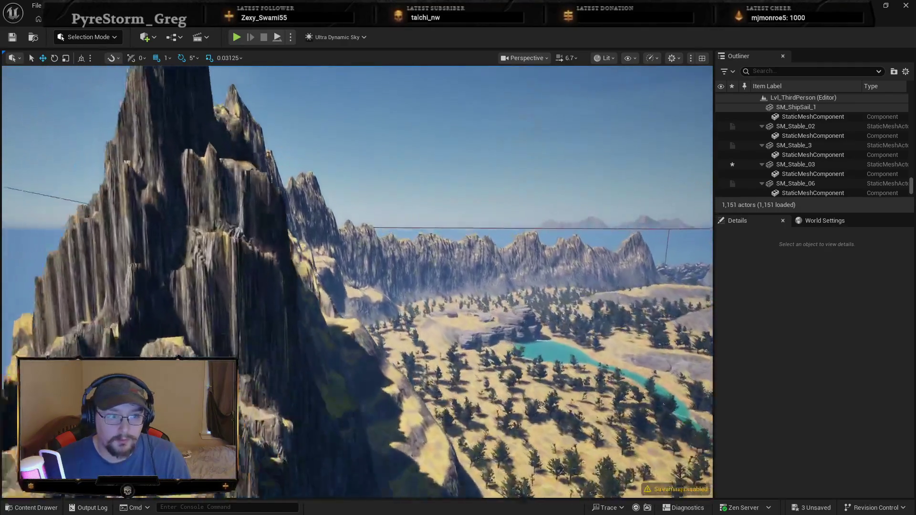
pyautogui.press('w')
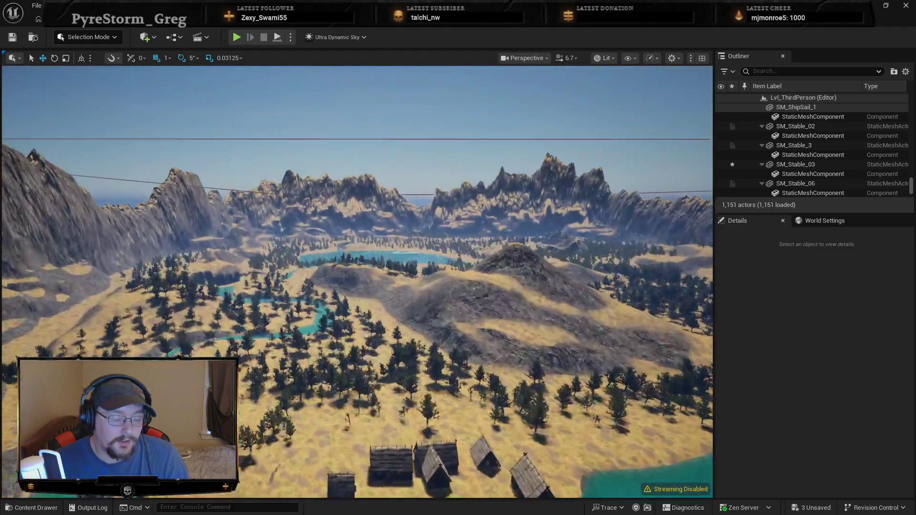
pyautogui.press('w')
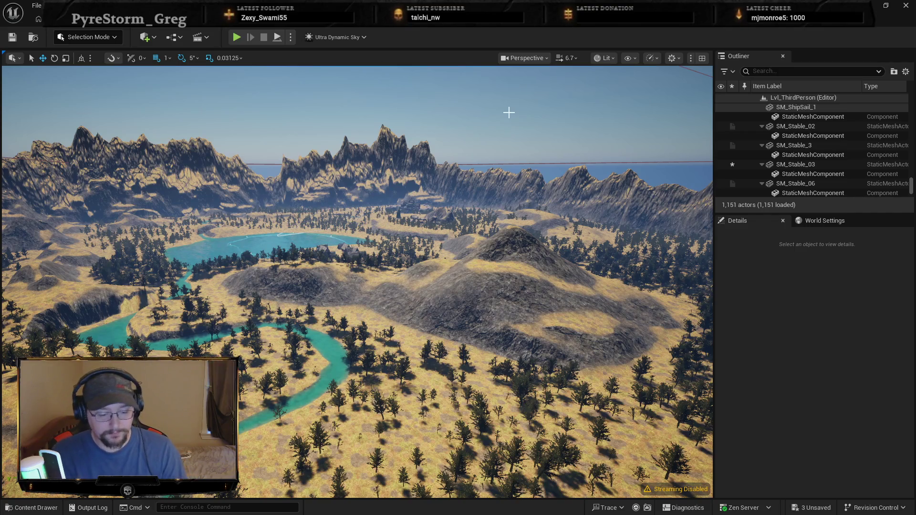
# Descend toward the huts, close the GoFundMe browser tab, and swing the view toward the village.
pyautogui.moveTo(519, 82); pyautogui.dragTo(519, 63)
pyautogui.moveTo(432, 188); pyautogui.dragTo(432, 170)
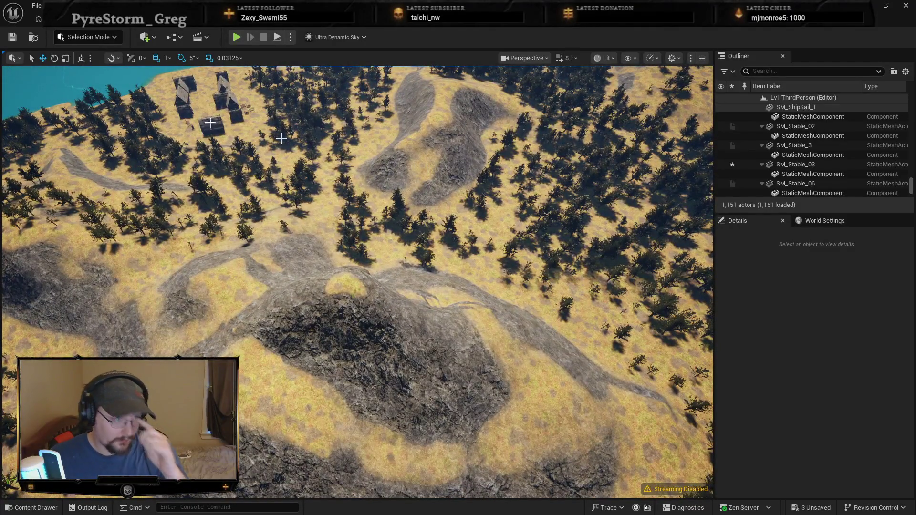
pyautogui.hotkey('alt', 'Tab')
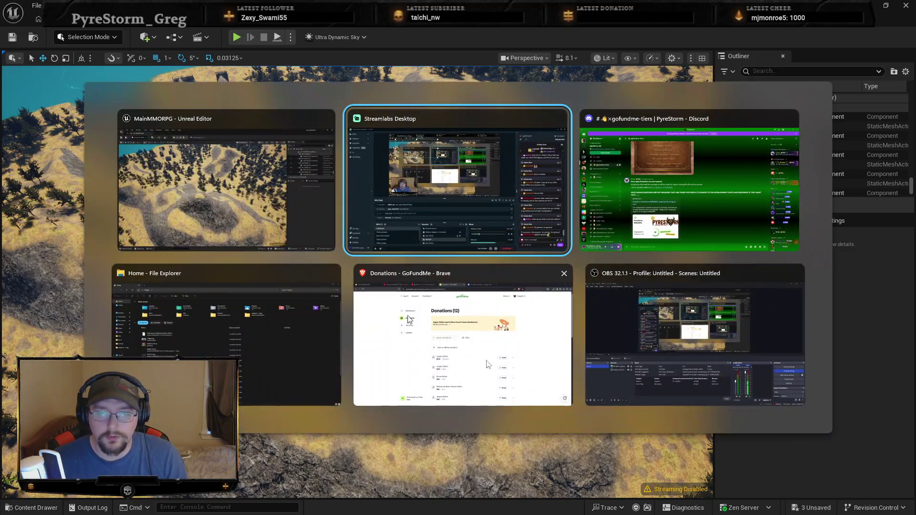
pyautogui.press('Escape')
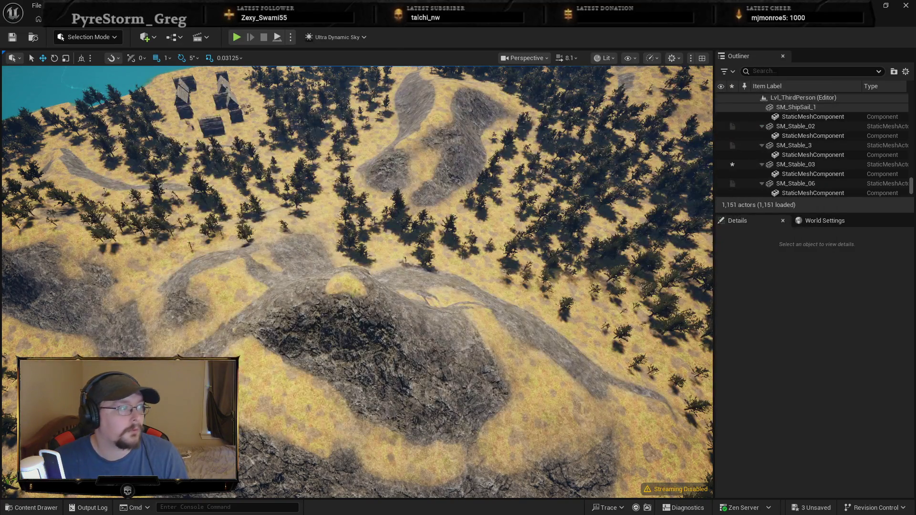
pyautogui.hotkey('alt', 'Tab')
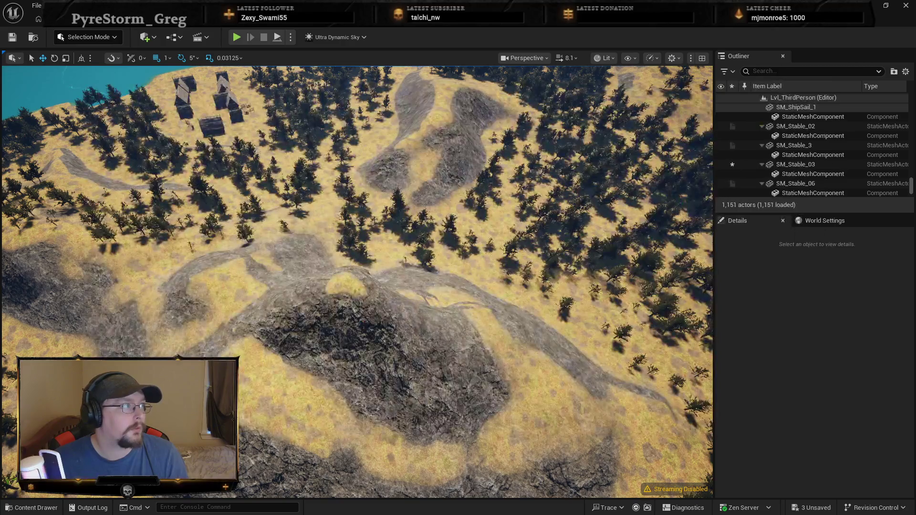
pyautogui.hotkey('alt', 'Tab')
pyautogui.click(565, 273)
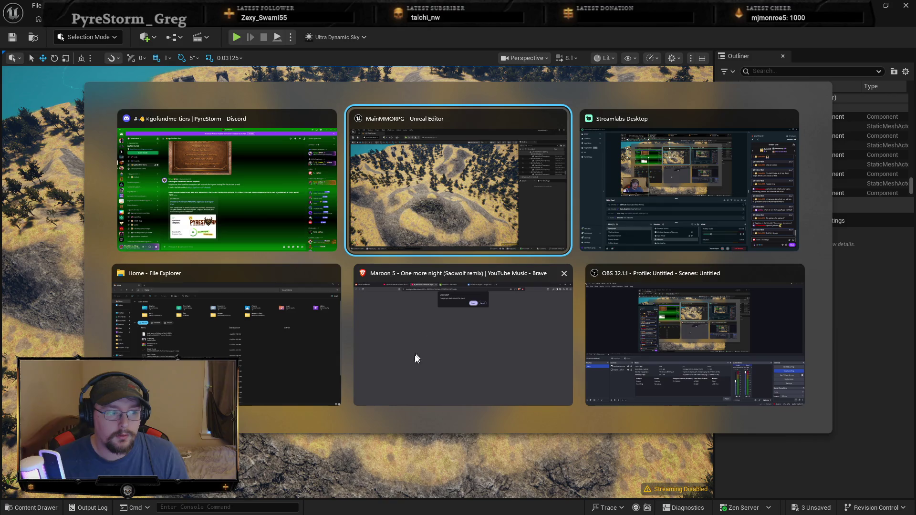
pyautogui.press('Return')
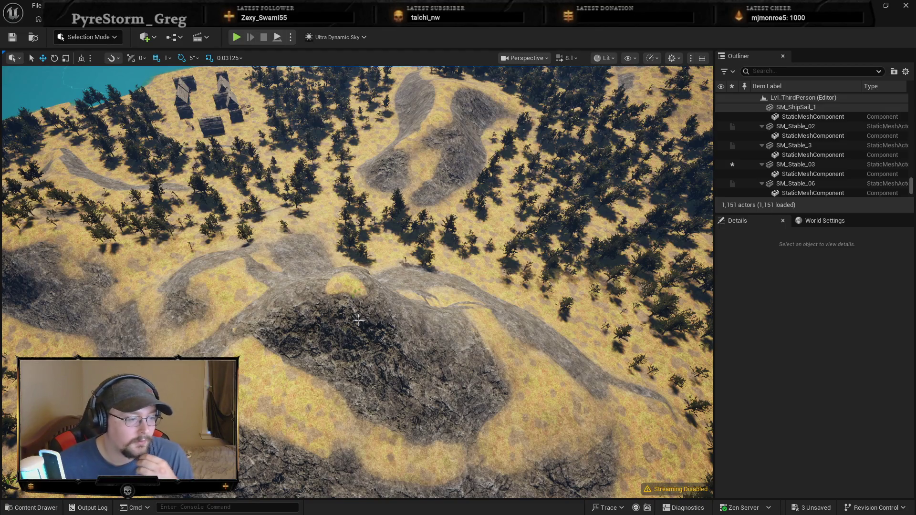
pyautogui.moveTo(358, 317)
pyautogui.mouseDown()
pyautogui.moveTo(358, 257)
pyautogui.moveTo(358, 315)
pyautogui.moveTo(358, 287)
pyautogui.moveTo(329, 286)
pyautogui.moveTo(296, 255)
pyautogui.mouseUp()
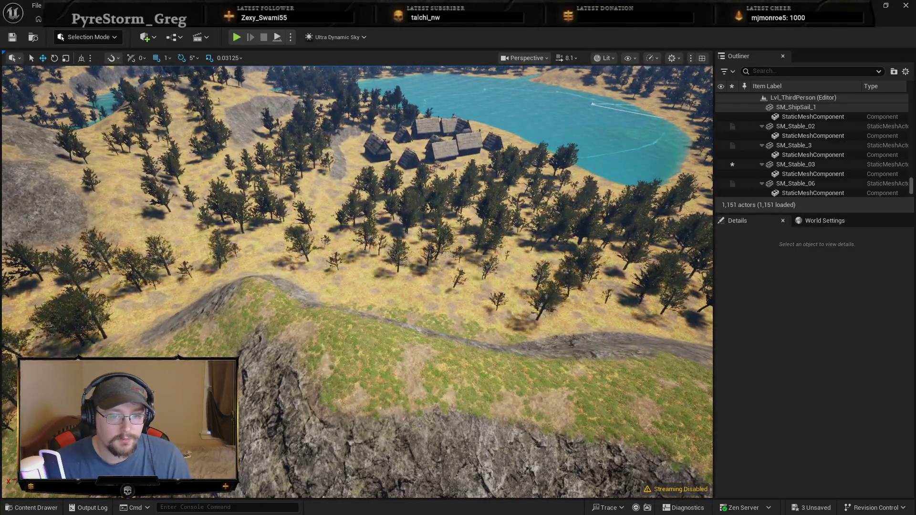
# Play From Here on the hillside and run the character forward across the meadow.
pyautogui.rightClick(348, 272)
pyautogui.click(398, 506)
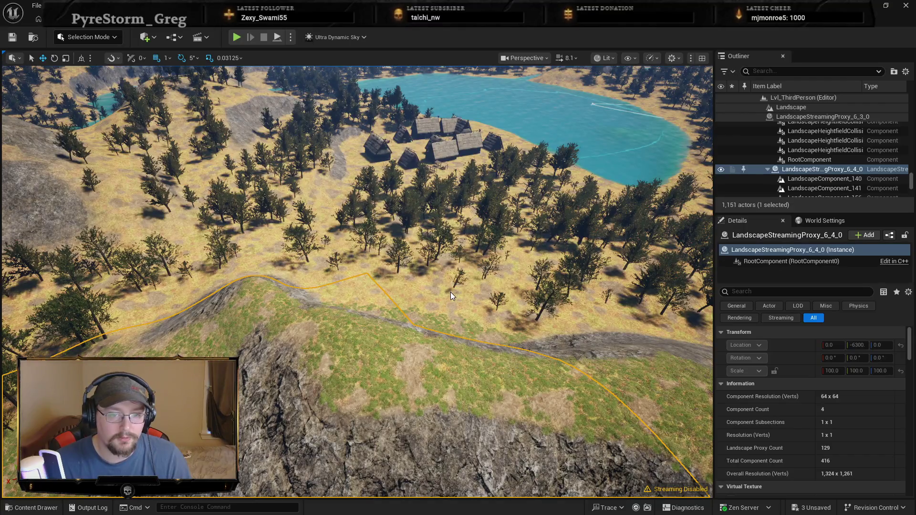
pyautogui.press('w')
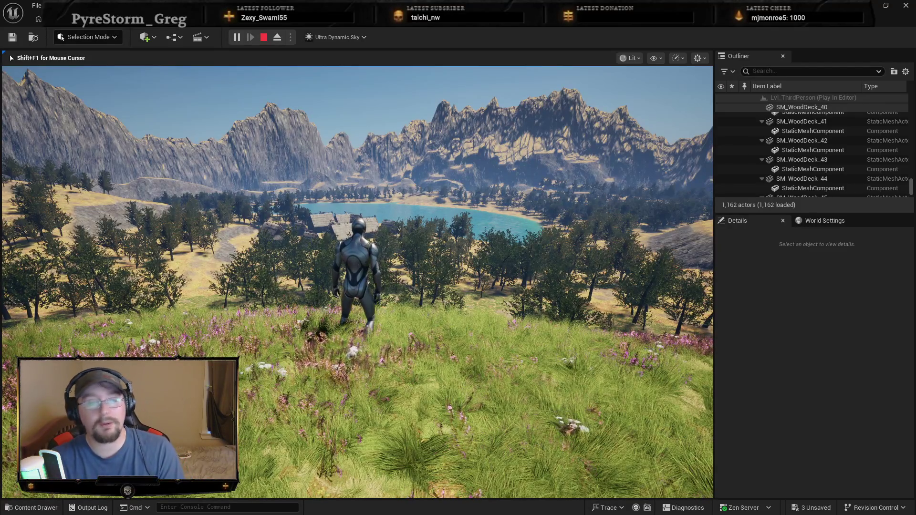
# Run the character downhill through the flowering field, veering left toward the thatched huts.
pyautogui.press('w')
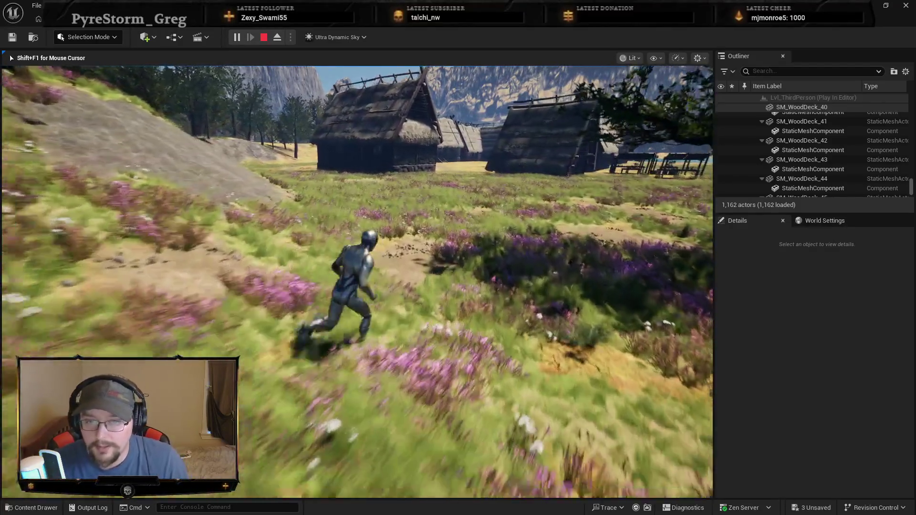
pyautogui.press('w')
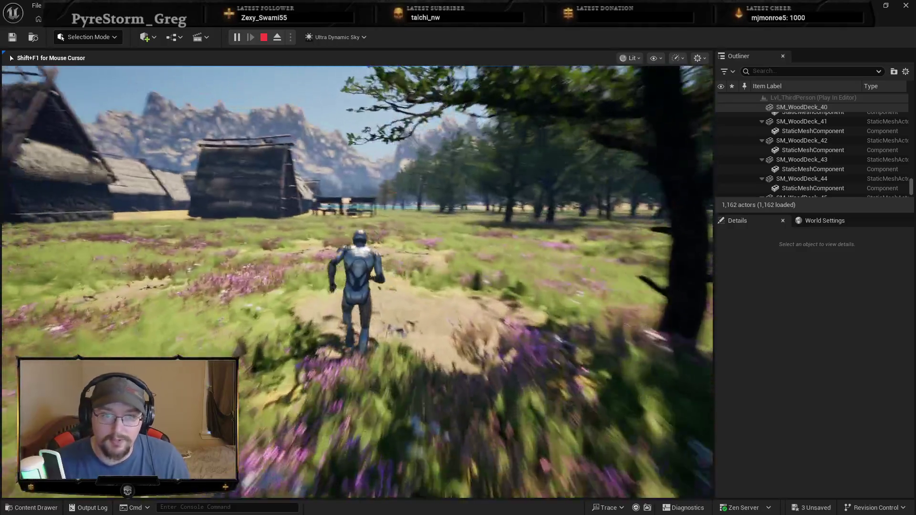
pyautogui.press('a')
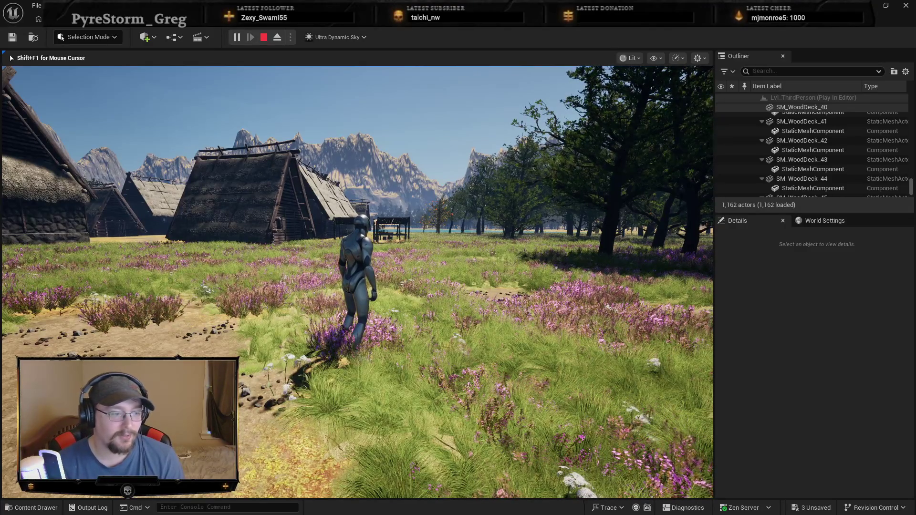
# Release the mouse from the running game with Shift+F1, then return control to the game view.
pyautogui.moveTo(358, 282)
pyautogui.press('w')
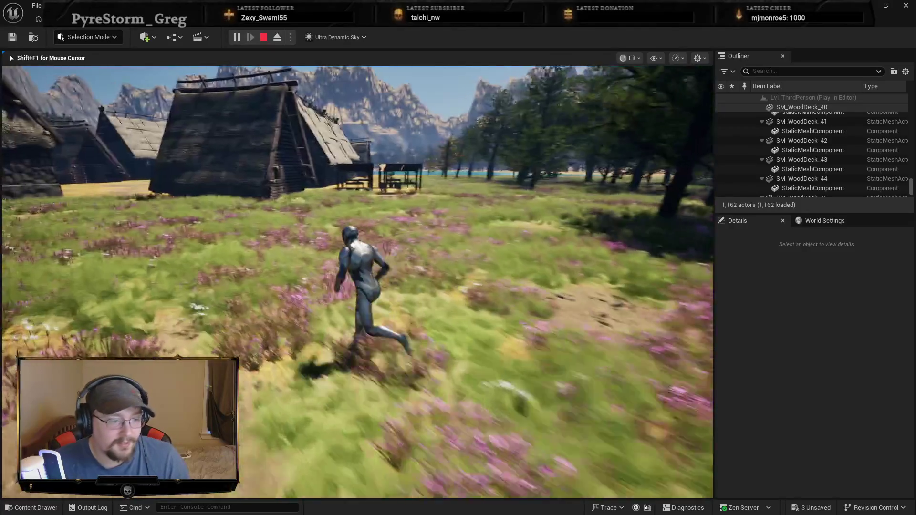
pyautogui.hotkey('shift', 'F1')
pyautogui.click(270, 319)
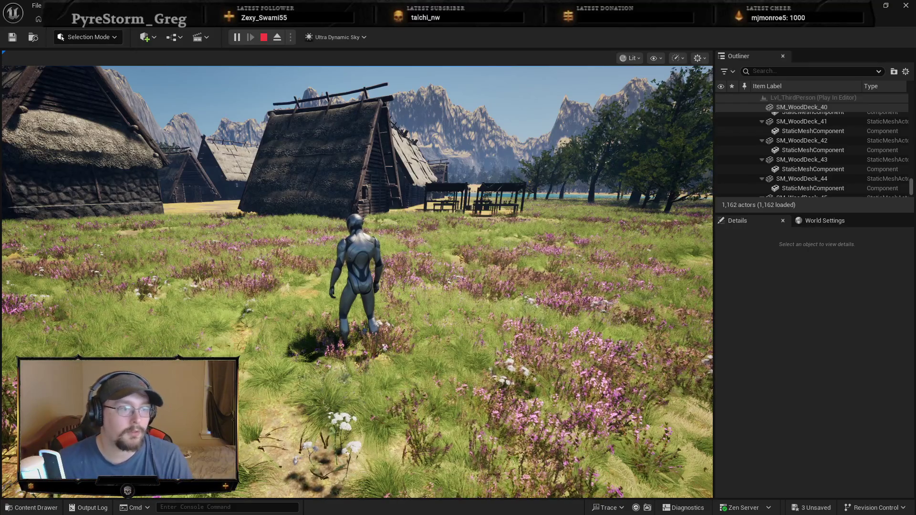
pyautogui.click(168, 236)
pyautogui.press('Escape')
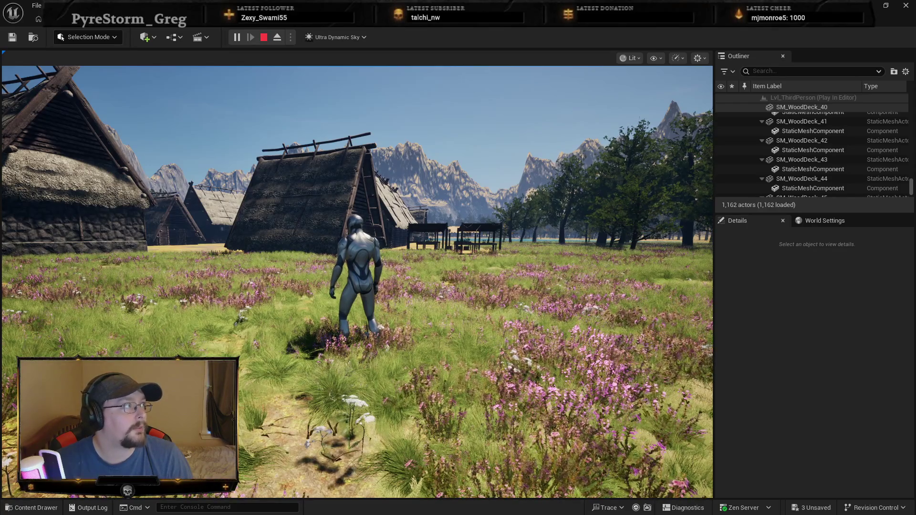
pyautogui.click(357, 281)
pyautogui.press('w')
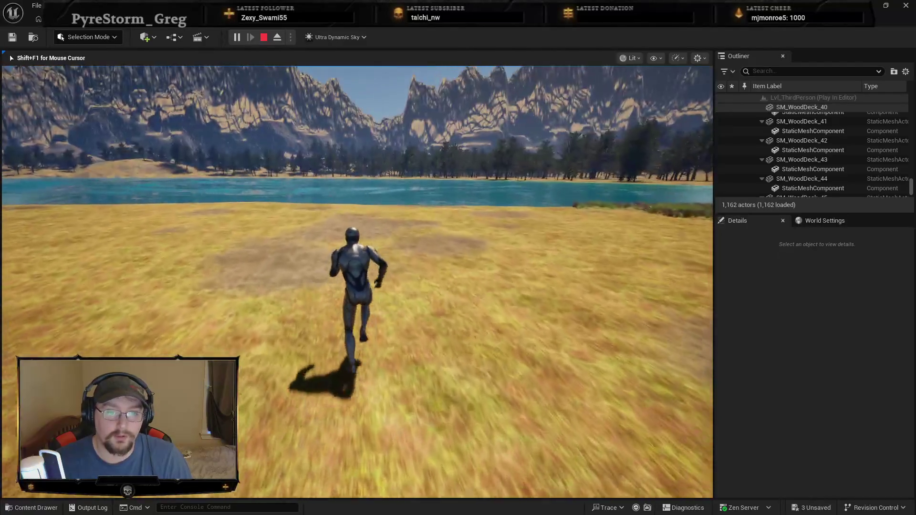
# Jump repeatedly while running along the lakeshore toward the village path.
pyautogui.press('space')
pyautogui.press('space')
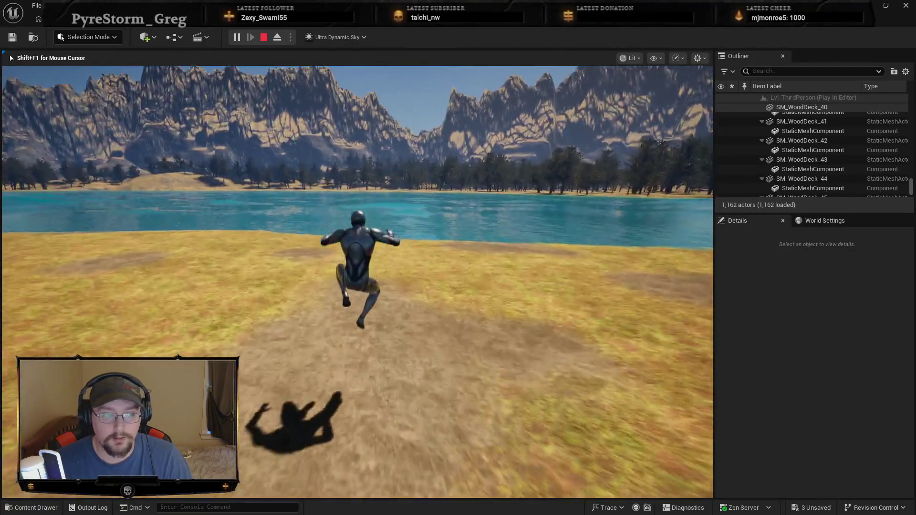
pyautogui.press('space')
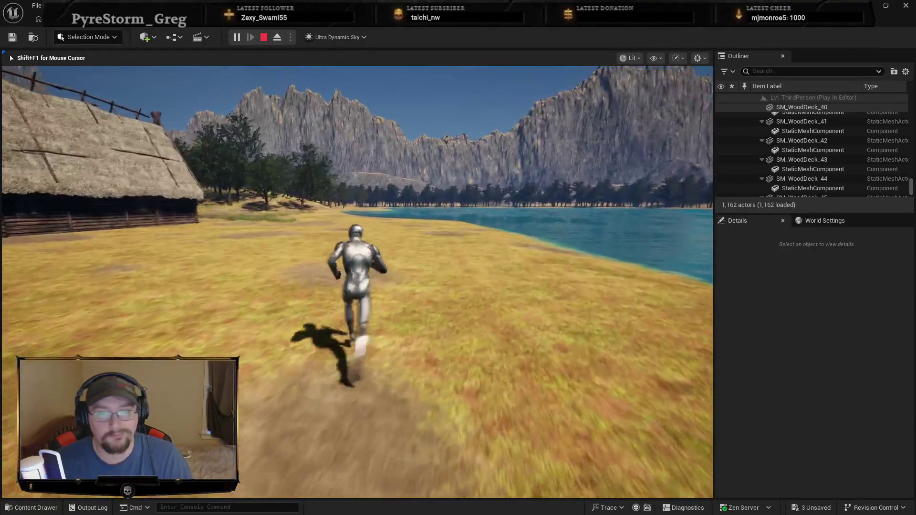
pyautogui.press('space')
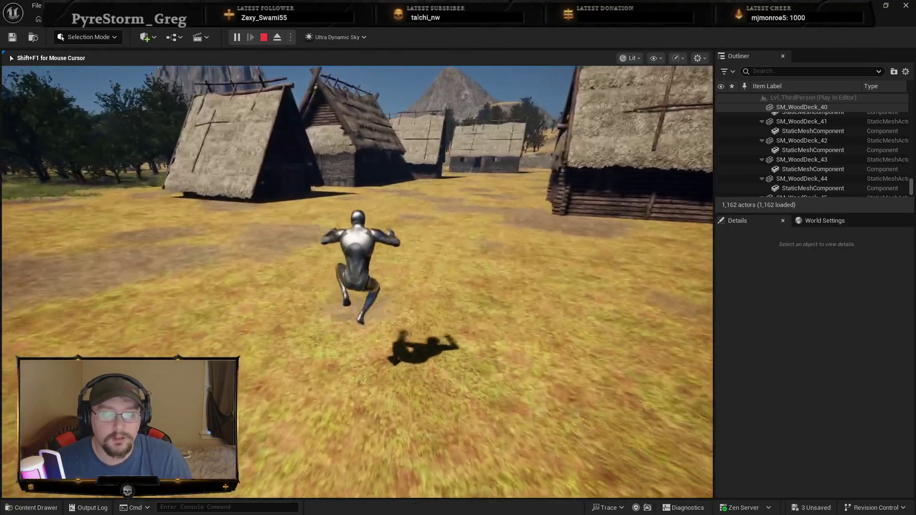
pyautogui.press('space')
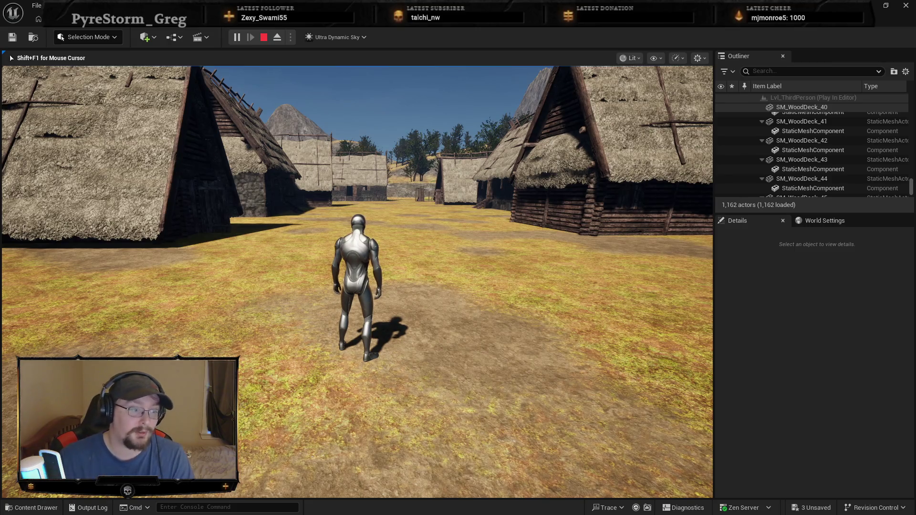
# Run past the first house into the village lane, jumping twice between the houses.
pyautogui.press('w')
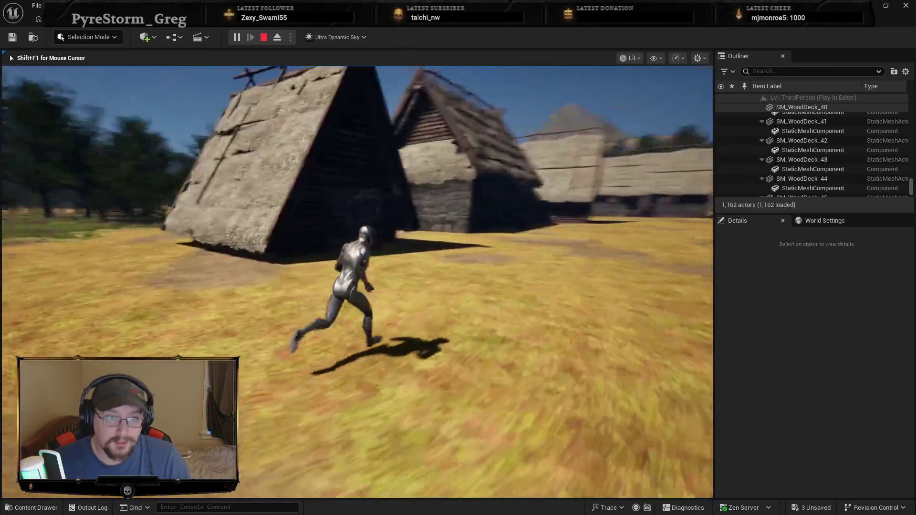
pyautogui.press('w')
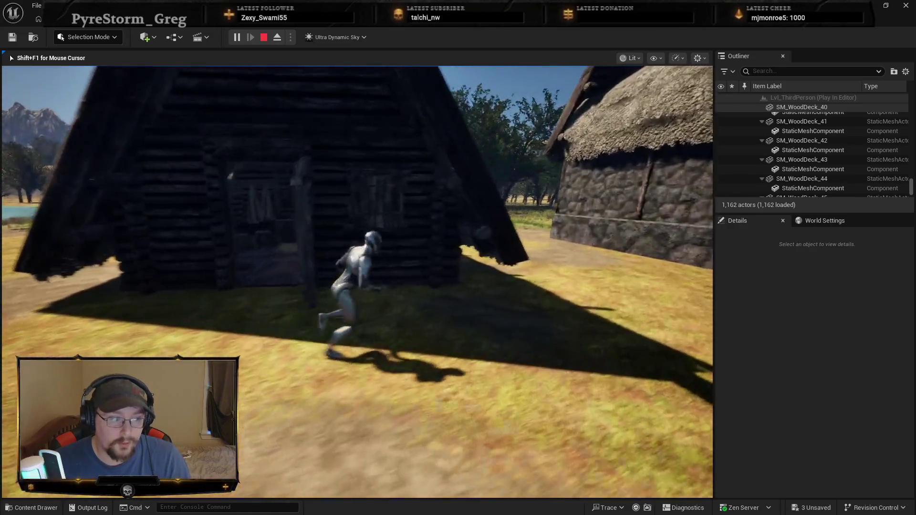
pyautogui.press('w')
pyautogui.press('w')
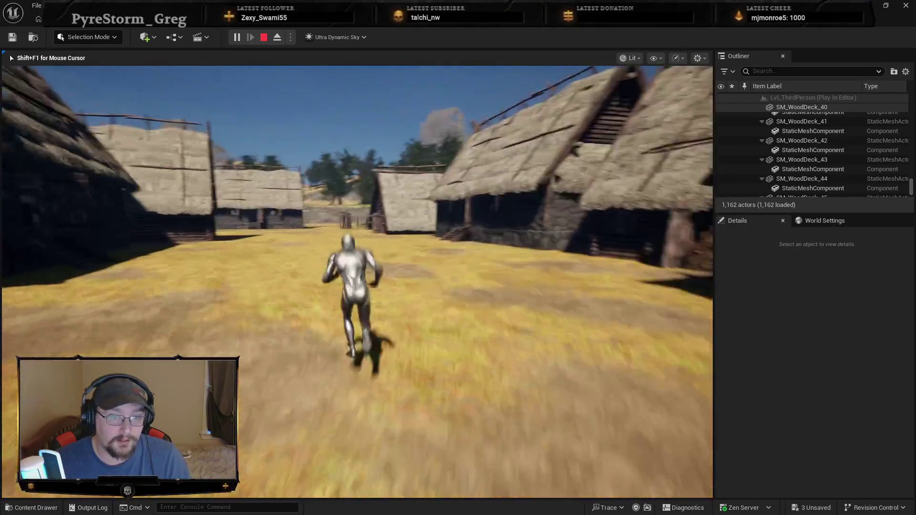
pyautogui.press('w')
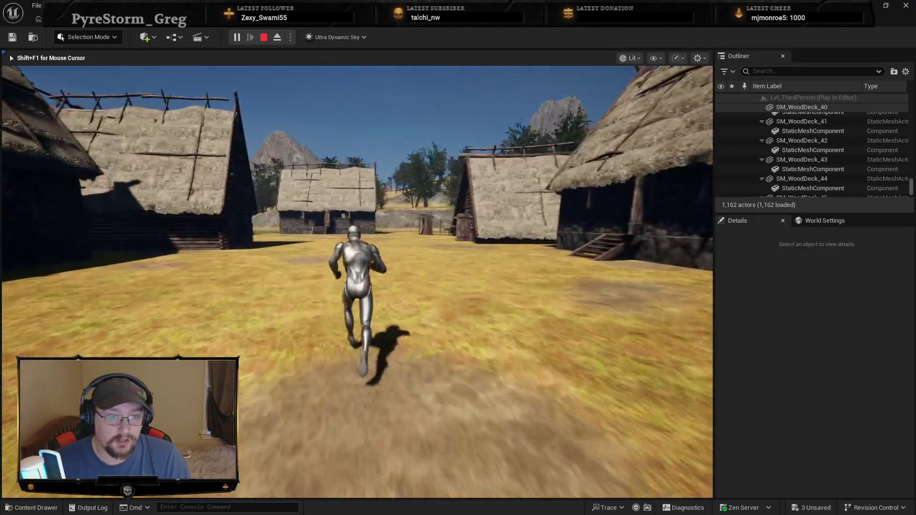
pyautogui.press('space')
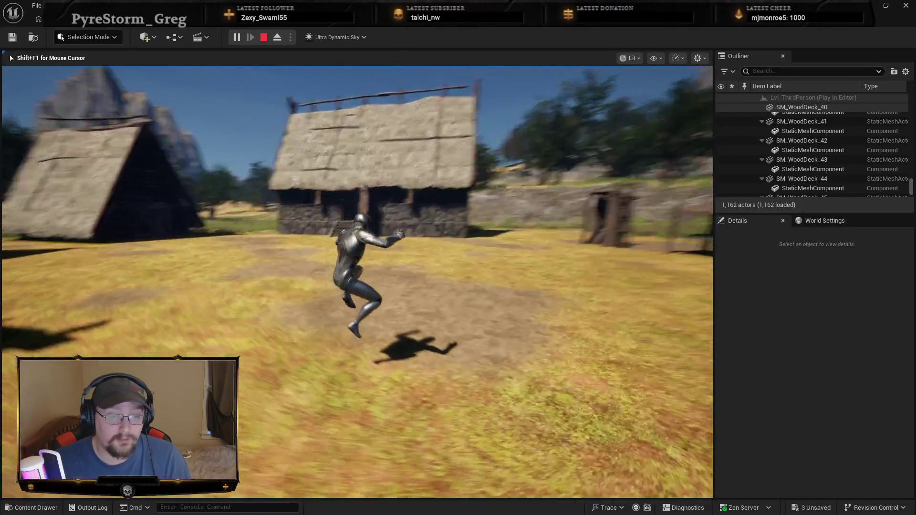
pyautogui.press('space')
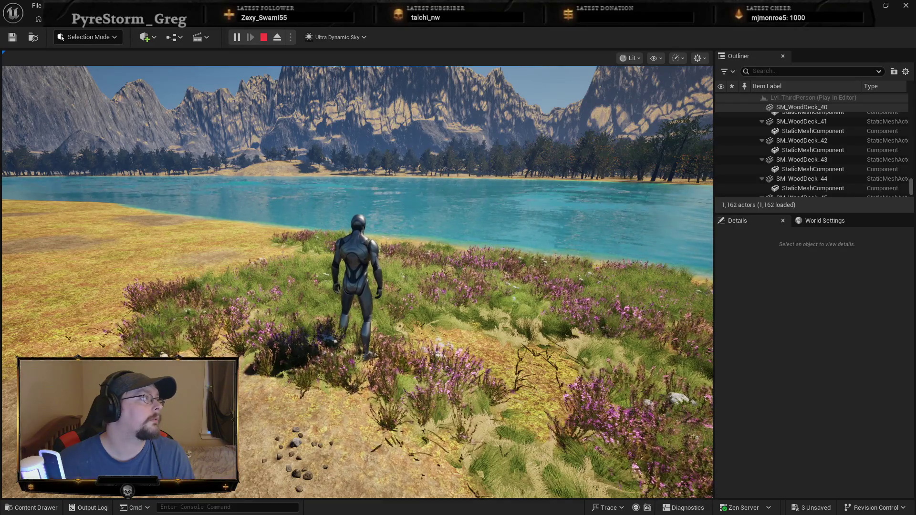
# Run past the lake and meadows into the village yard, then stop Play-In-Editor with Esc.
pyautogui.click(403, 248)
pyautogui.press('w')
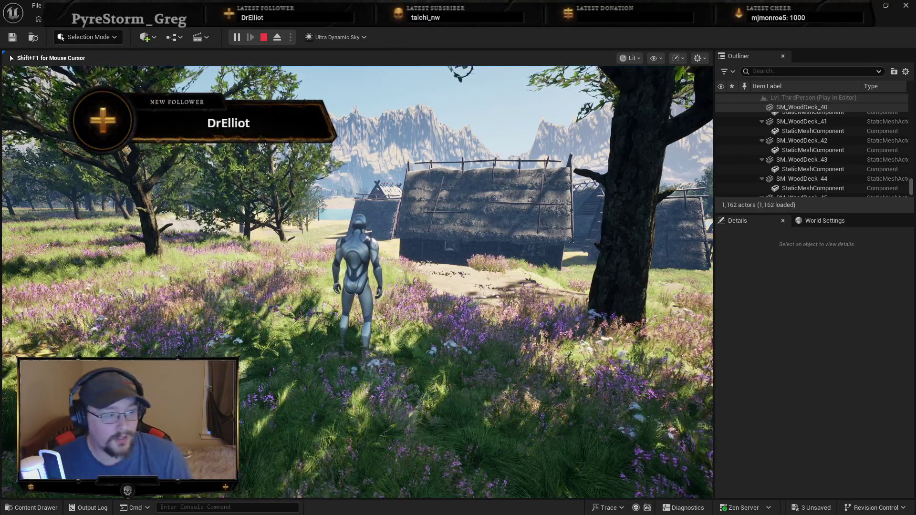
pyautogui.press('w')
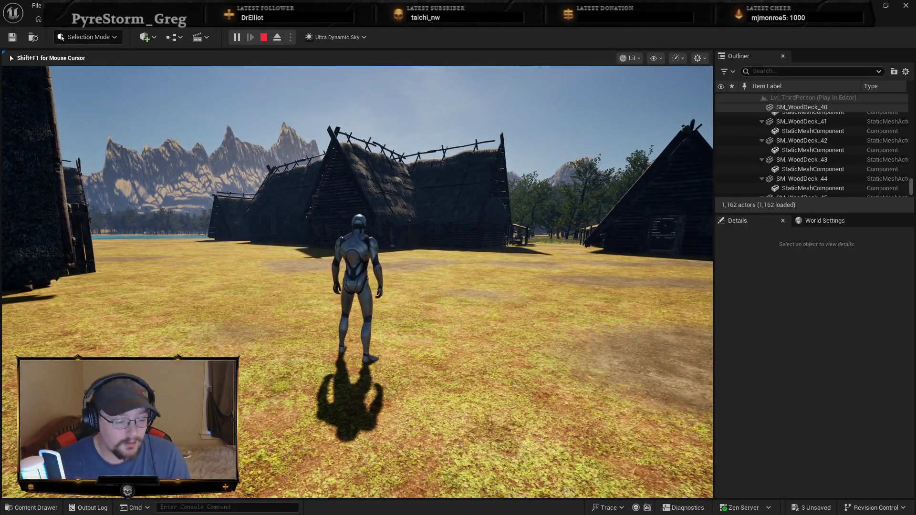
pyautogui.press('Escape')
# Fly the editor view down over the lake to the farmstead and choose Play From Here there.
pyautogui.scroll(-10, 357, 282)
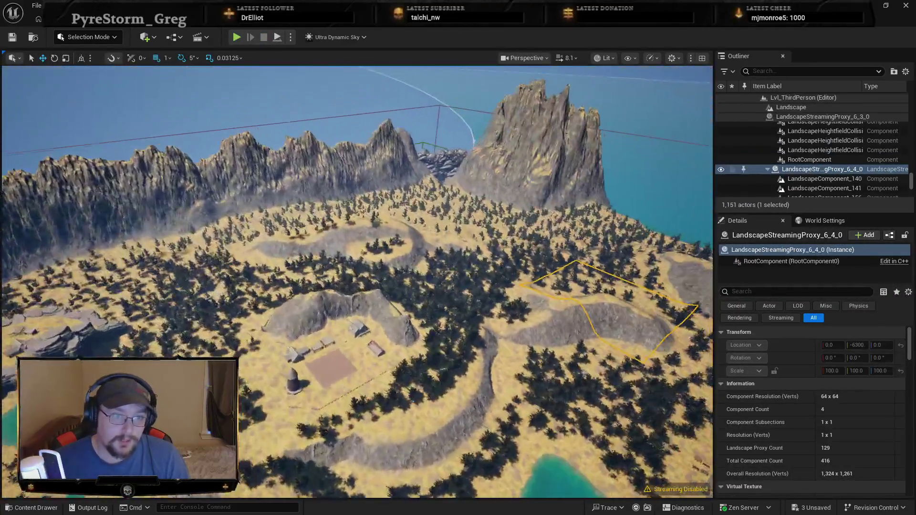
pyautogui.moveTo(528, 248)
pyautogui.mouseDown()
pyautogui.moveTo(529, 205)
pyautogui.moveTo(508, 210)
pyautogui.mouseUp()
pyautogui.press('Escape')
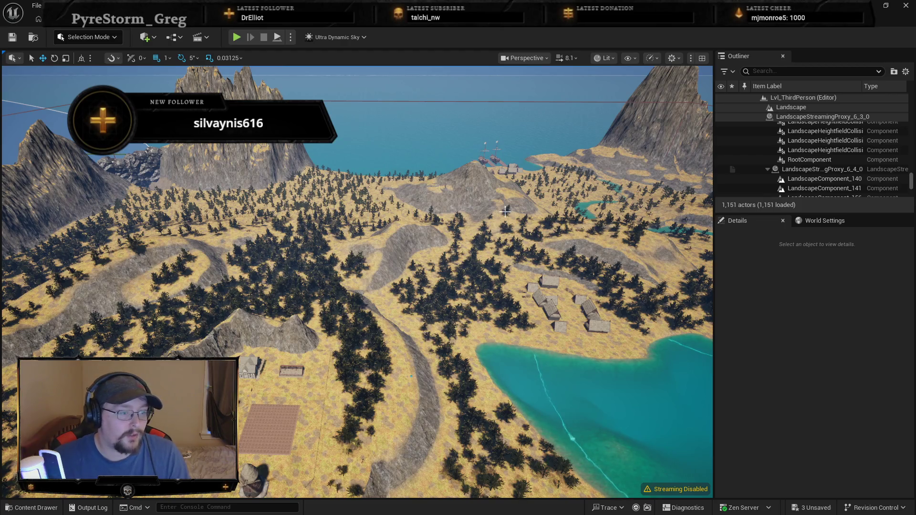
pyautogui.moveTo(505, 211); pyautogui.dragTo(506, 191)
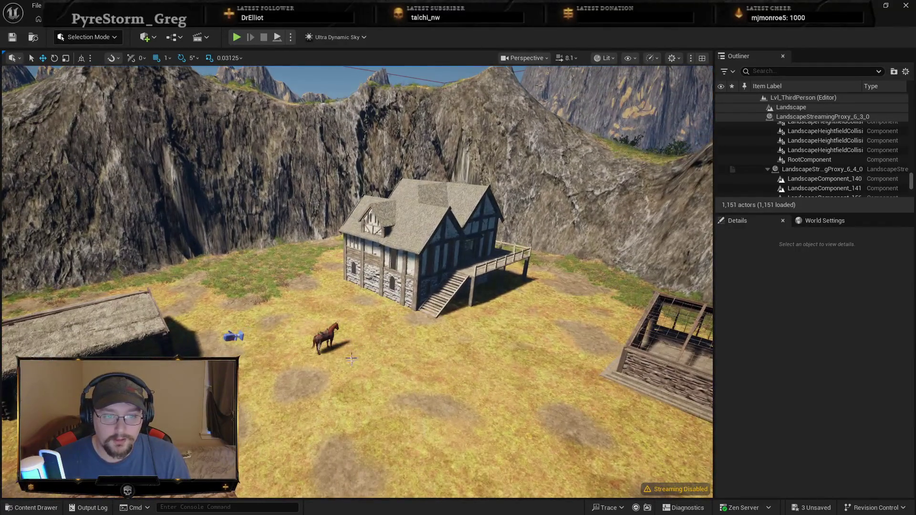
pyautogui.rightClick(365, 362)
pyautogui.click(373, 354)
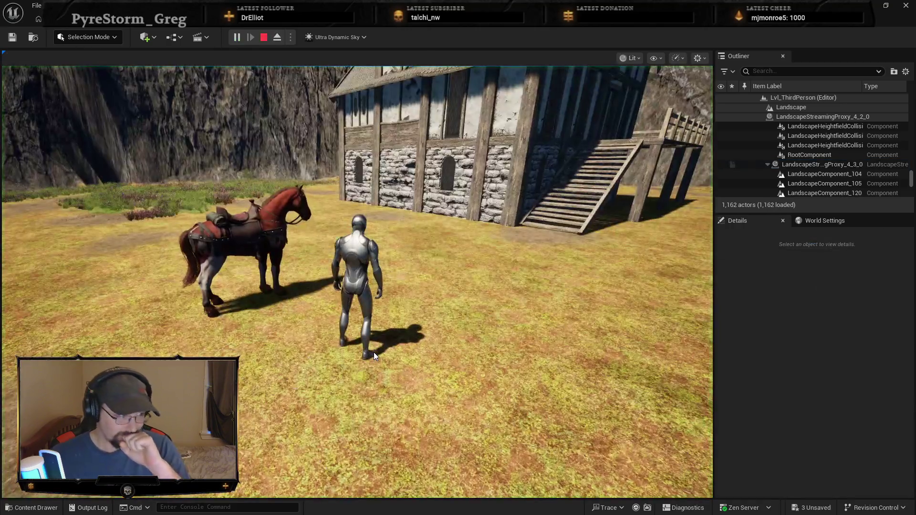
# Walk to the saddled horse, mount it with E, and ride toward the windmill.
pyautogui.press('w')
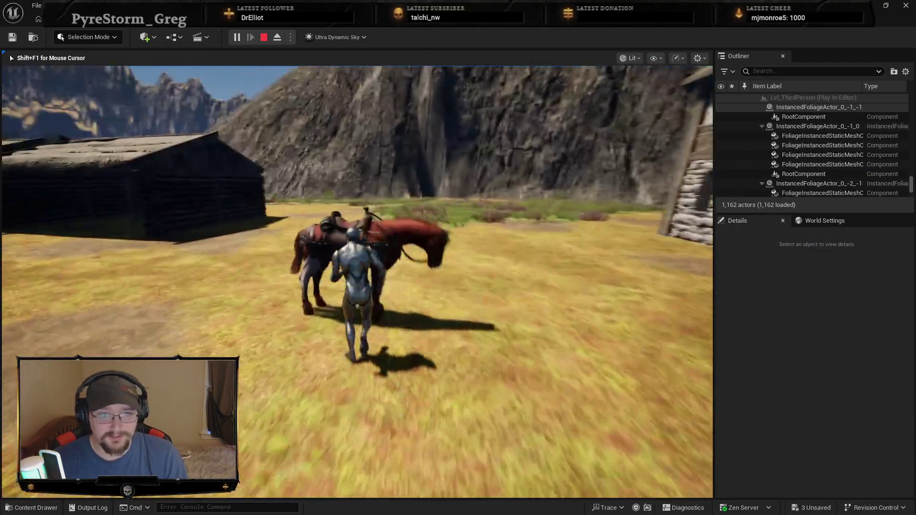
pyautogui.press('e')
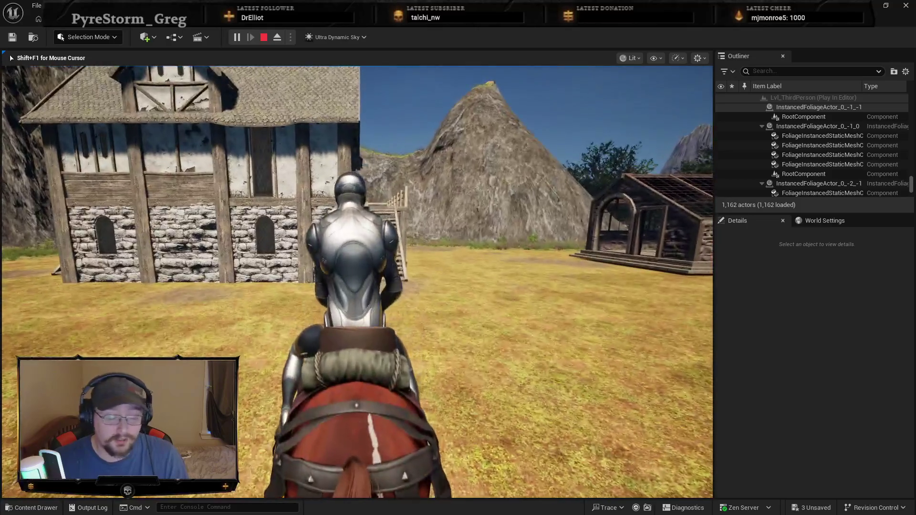
pyautogui.press('w')
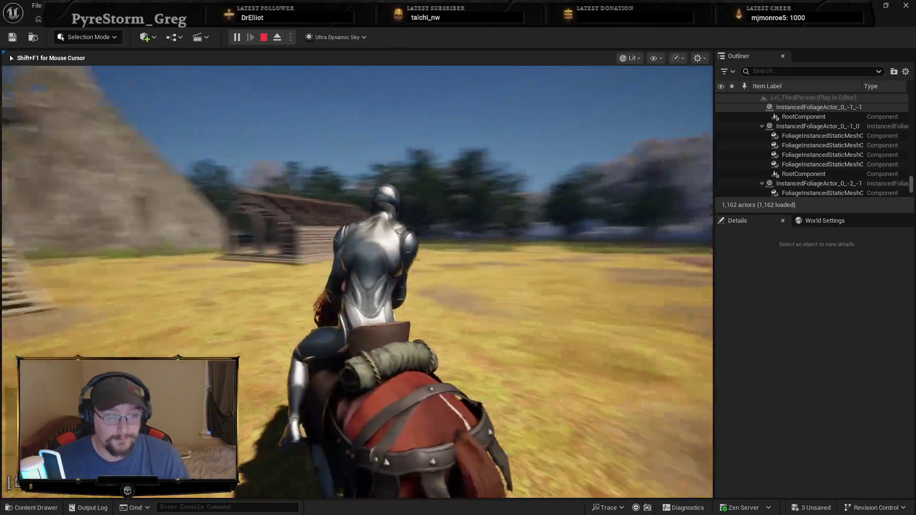
pyautogui.press('w')
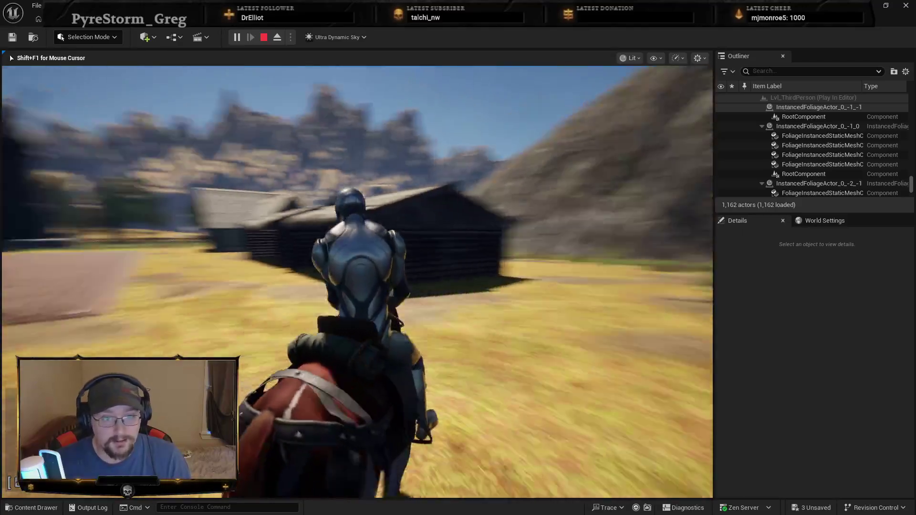
# Gallop past the windmill and plowed field, along the fence path into the flowering meadow.
pyautogui.press('w')
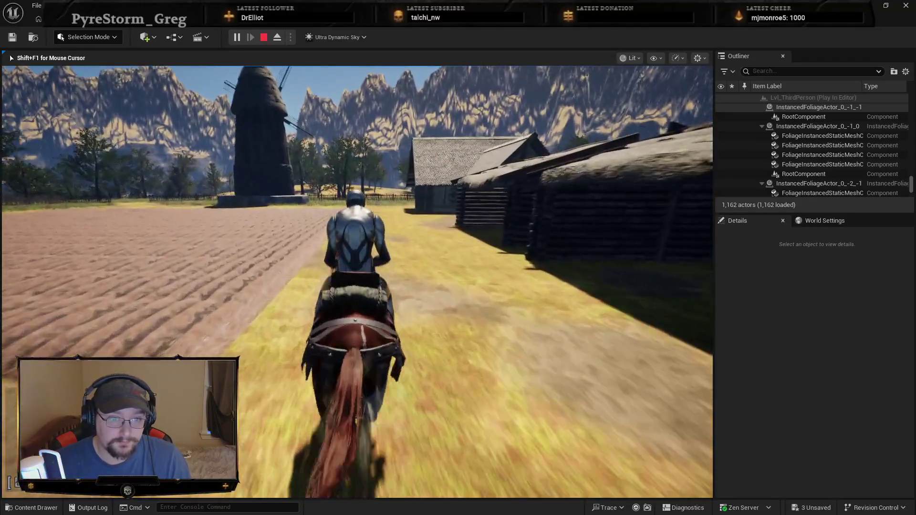
pyautogui.press('w')
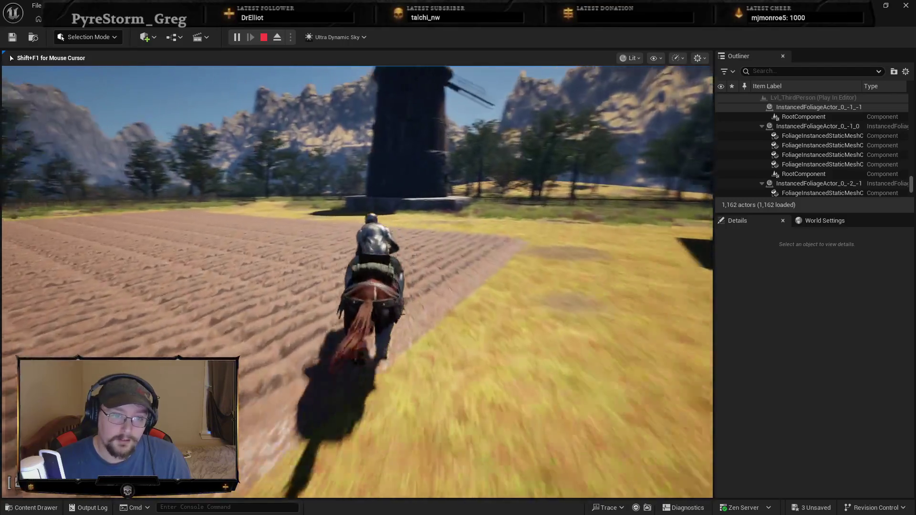
pyautogui.press('w')
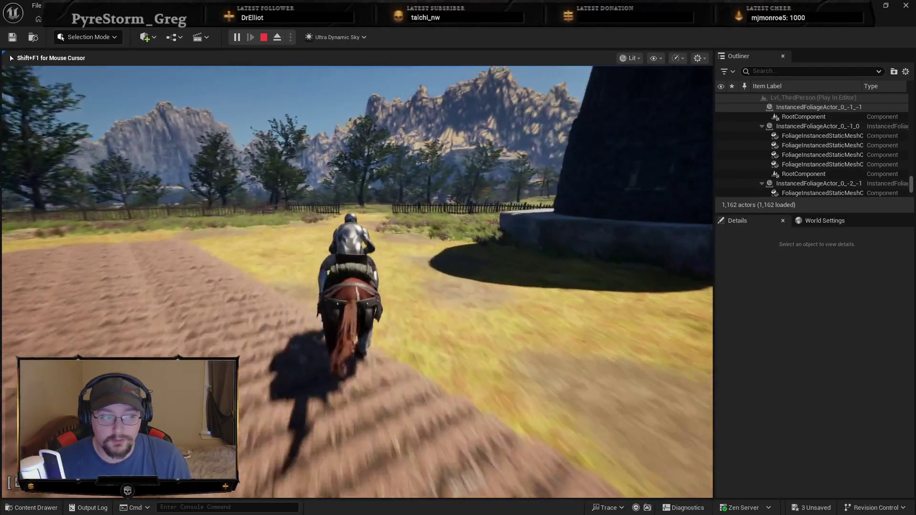
pyautogui.press('w')
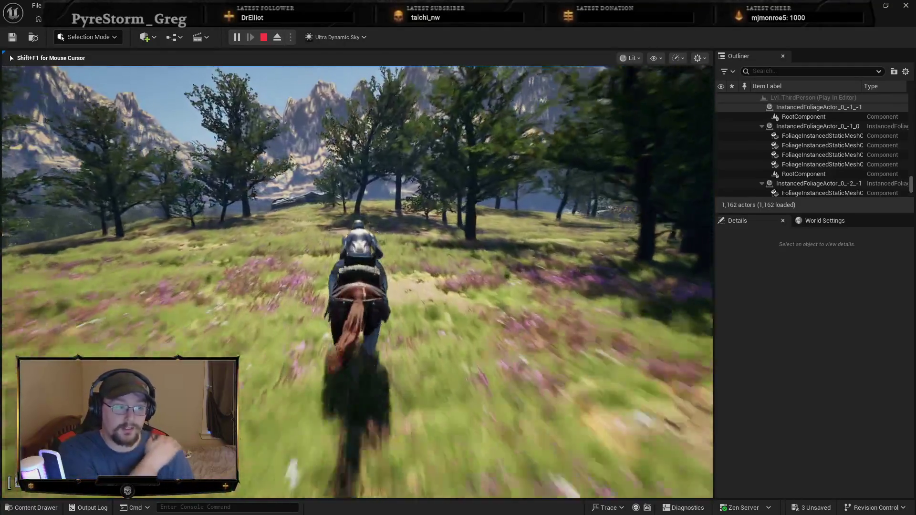
pyautogui.press('w')
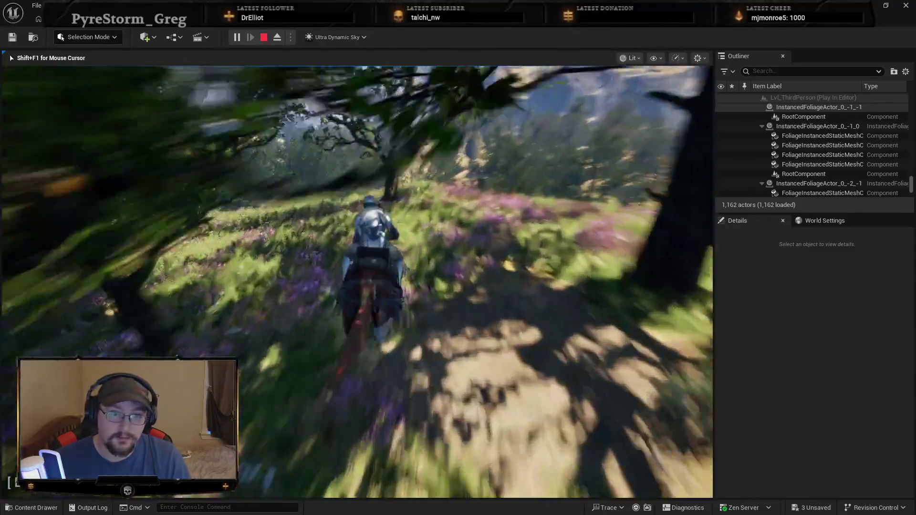
# Turn the horse onto the dirt path, then run on foot across the hilltop with a jump.
pyautogui.press('w')
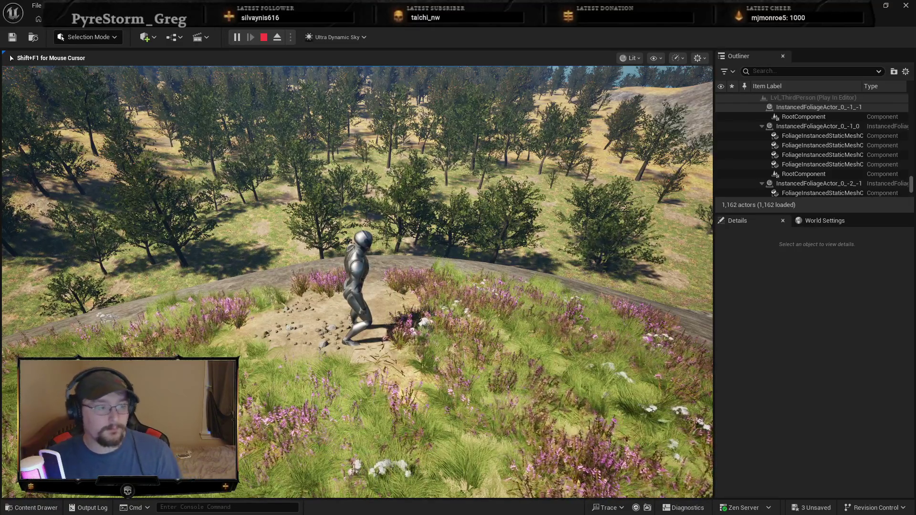
pyautogui.press('w')
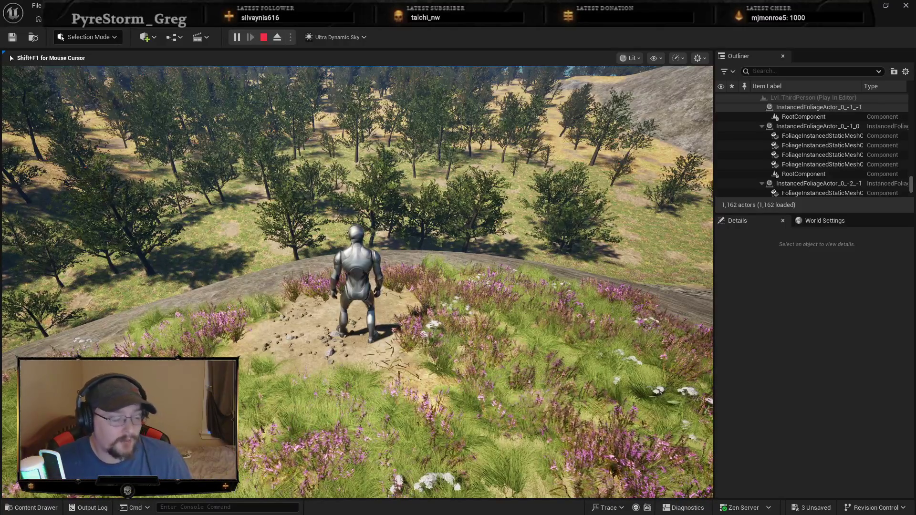
pyautogui.press('w')
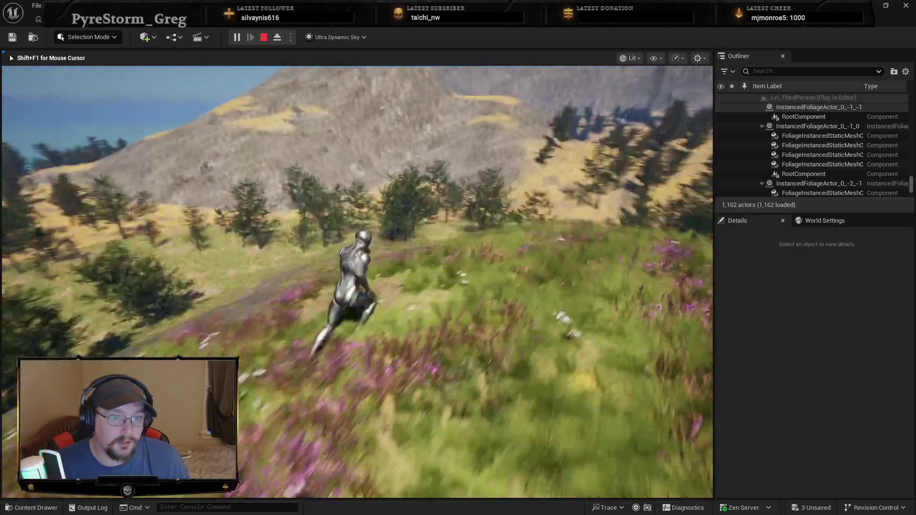
pyautogui.press('space')
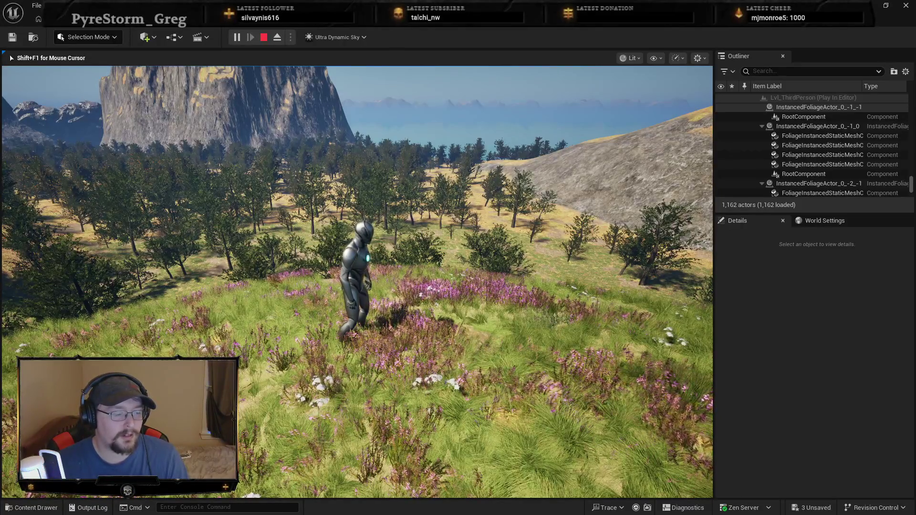
# Run up the grassy ridge toward the mountains, jumping twice along the way.
pyautogui.press('w')
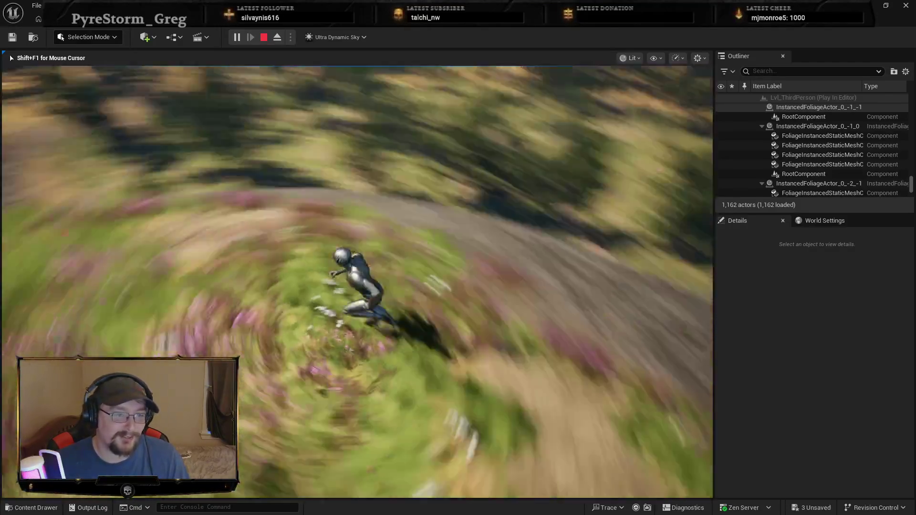
pyautogui.press('space')
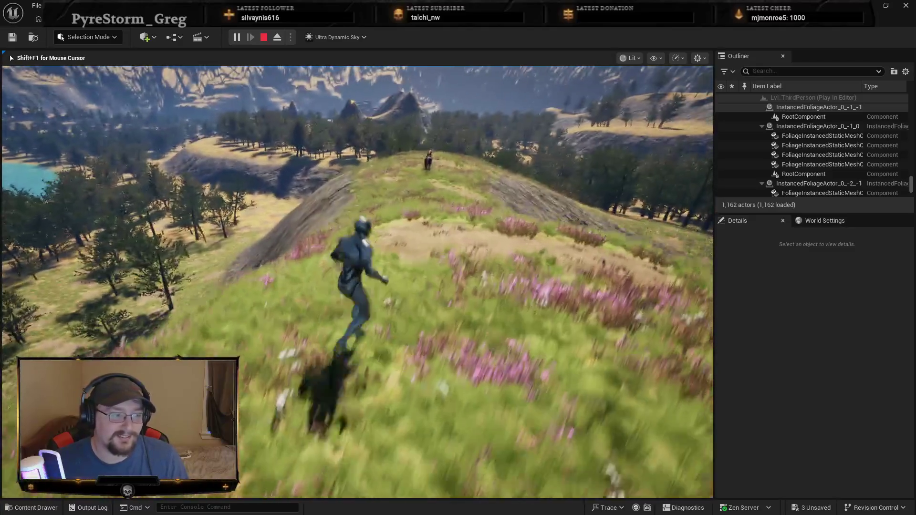
pyautogui.press('space')
pyautogui.press('space')
pyautogui.press('w')
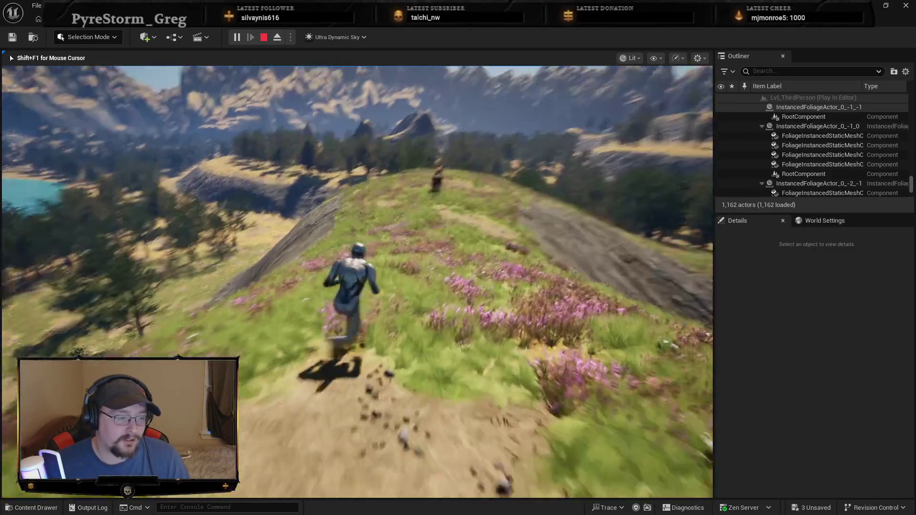
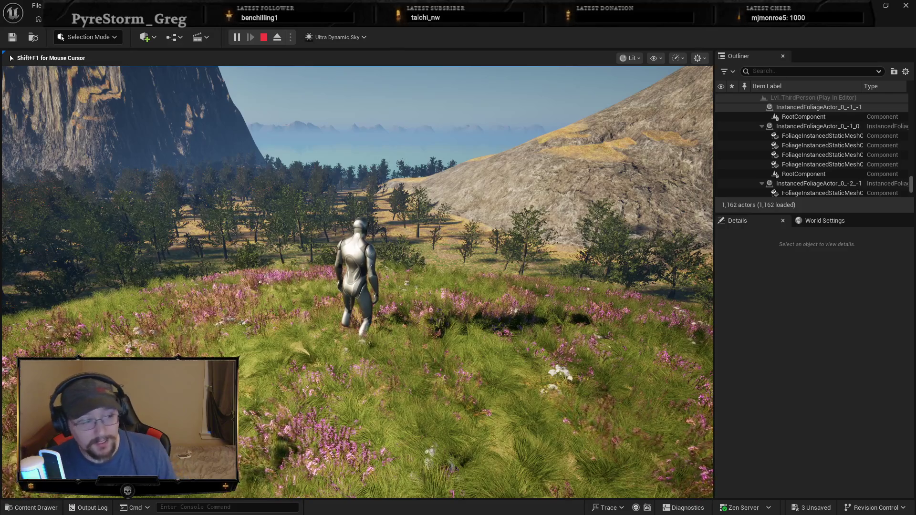
# Run and jump twice along the flower-covered ridge, then keep running uphill to the horse.
pyautogui.press('w')
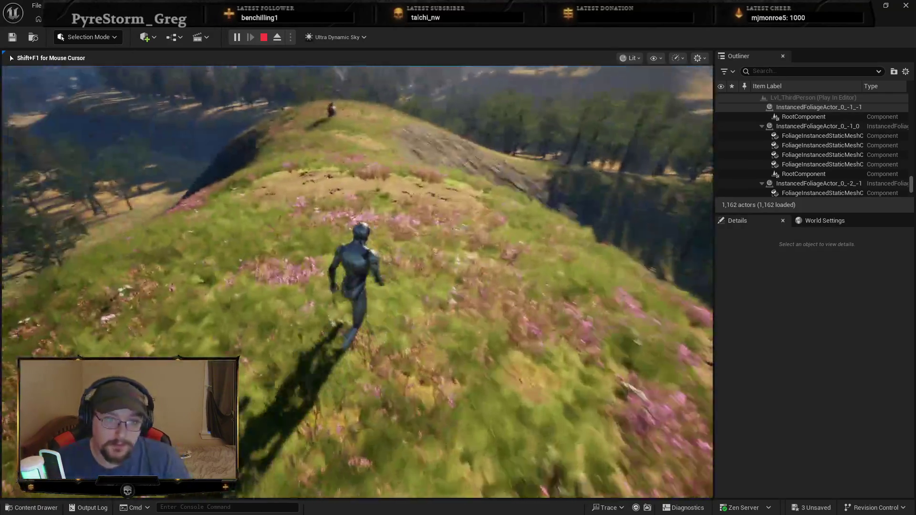
pyautogui.press('space')
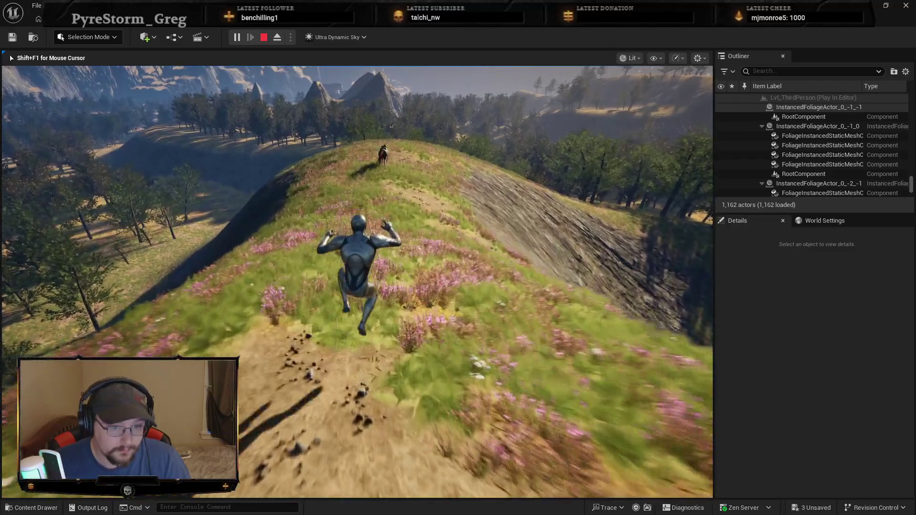
pyautogui.press('space')
pyautogui.press('space')
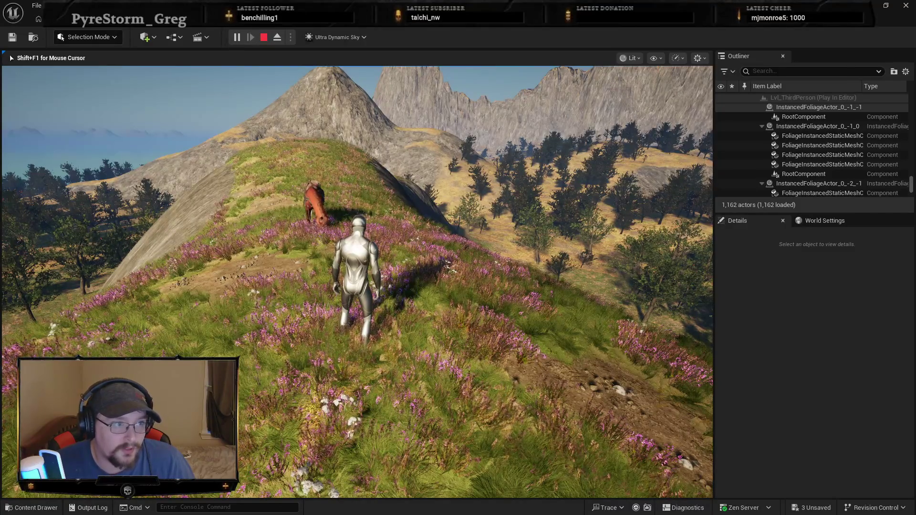
pyautogui.press('w')
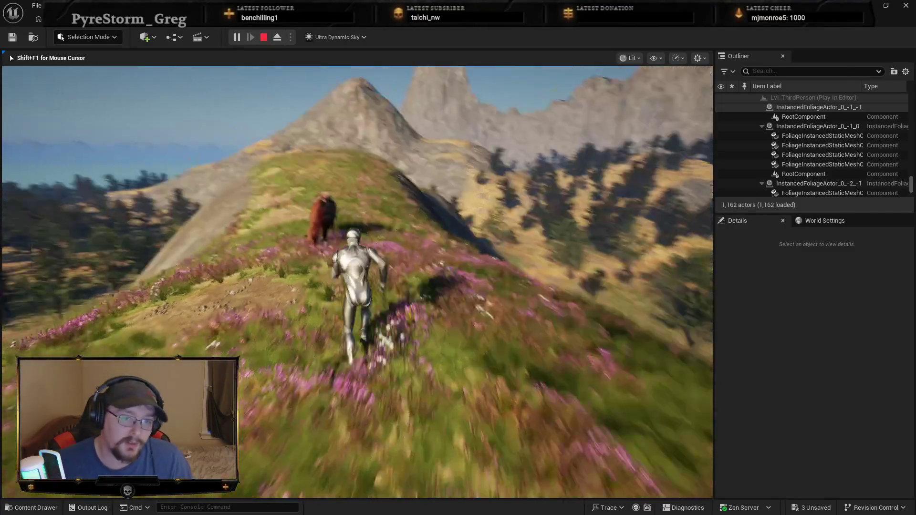
pyautogui.press('w')
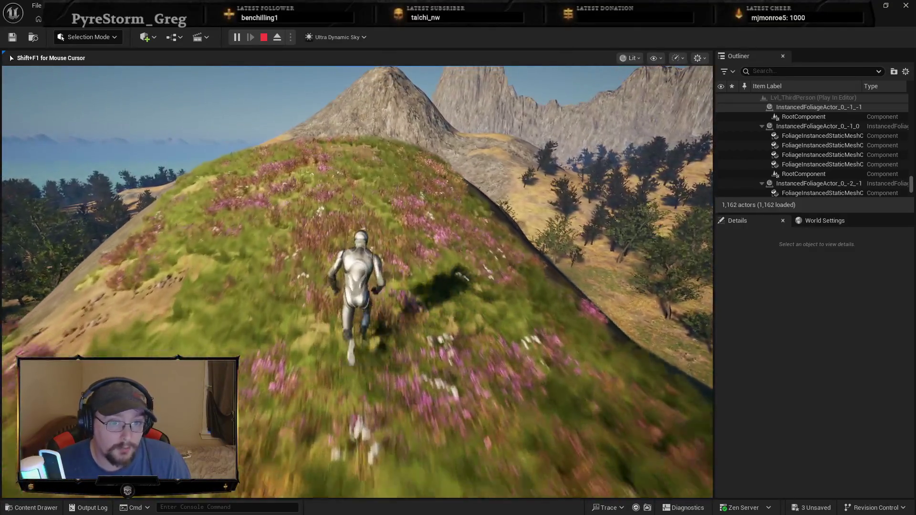
pyautogui.press('w')
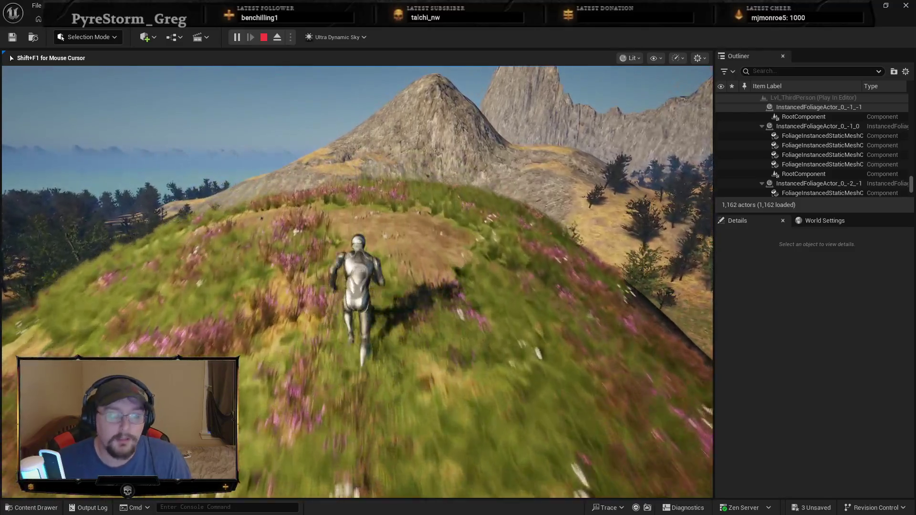
pyautogui.press('w')
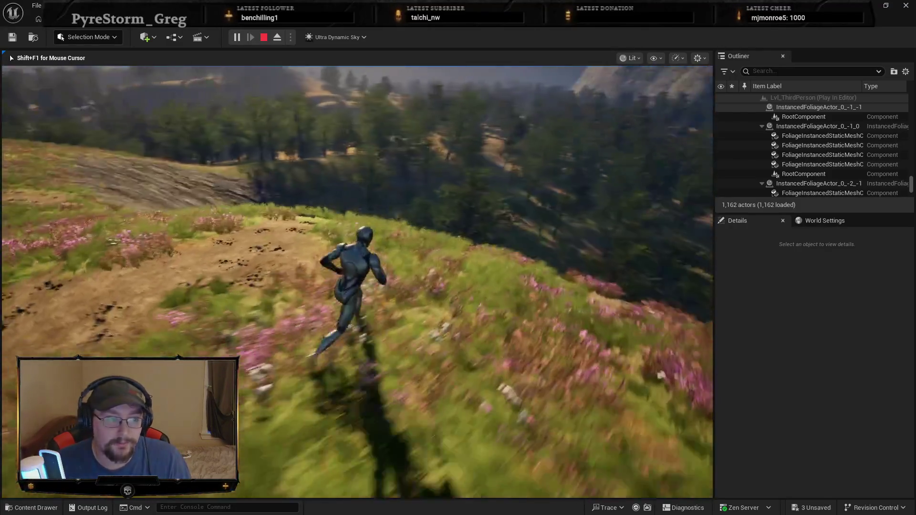
pyautogui.press('w')
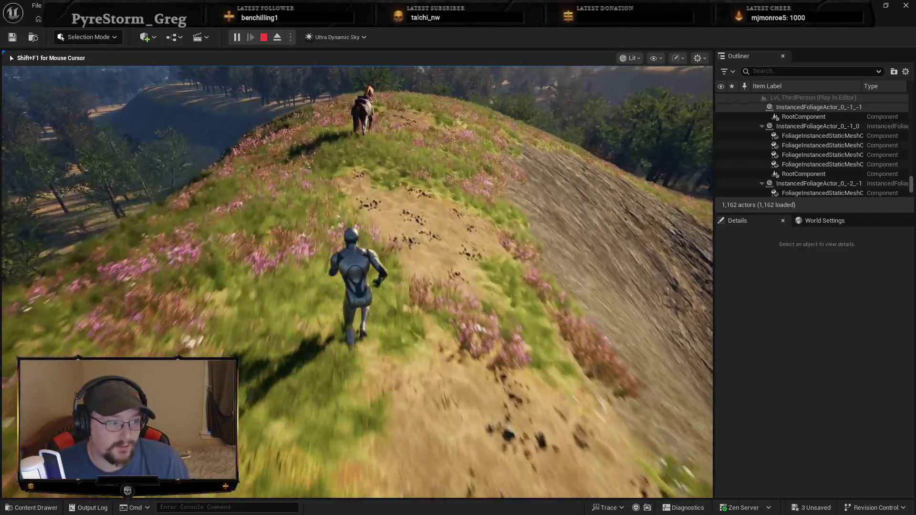
pyautogui.press('w')
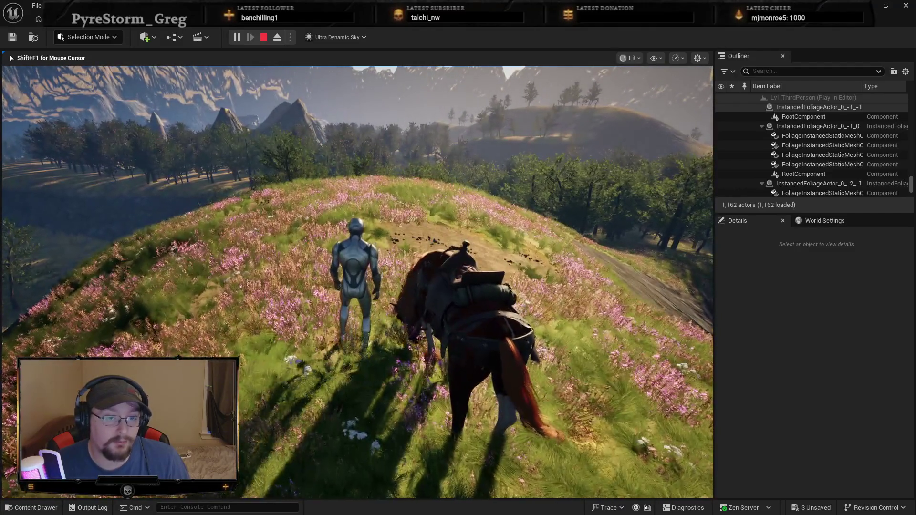
# Run across the flowery hill toward the lake and mountains, then back up the ridge.
pyautogui.press('w')
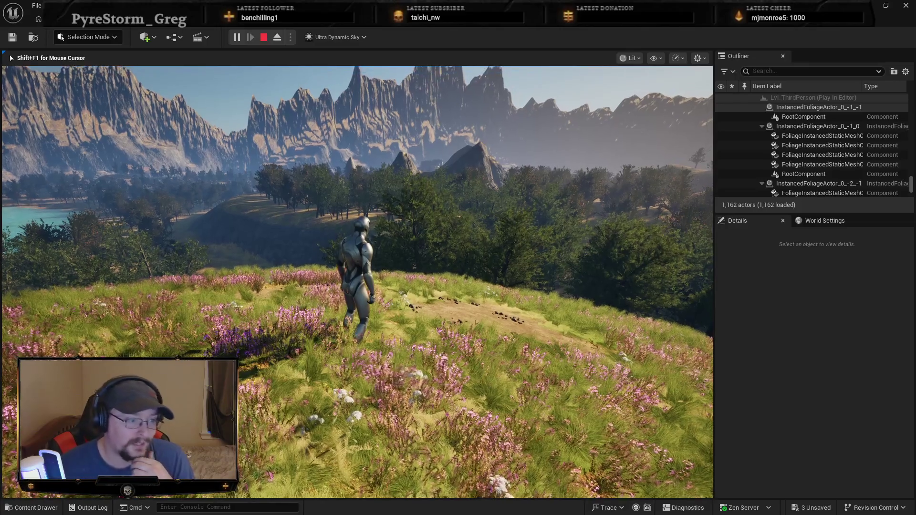
pyautogui.press('w')
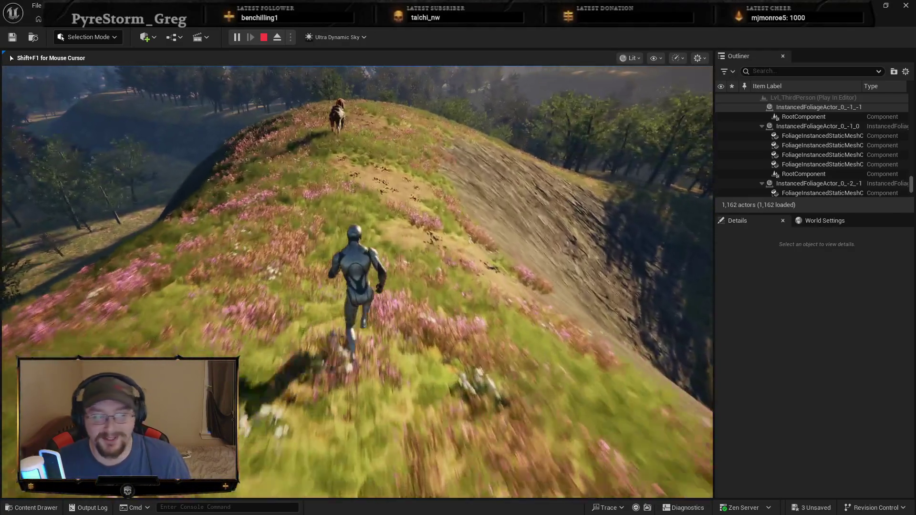
pyautogui.press('w')
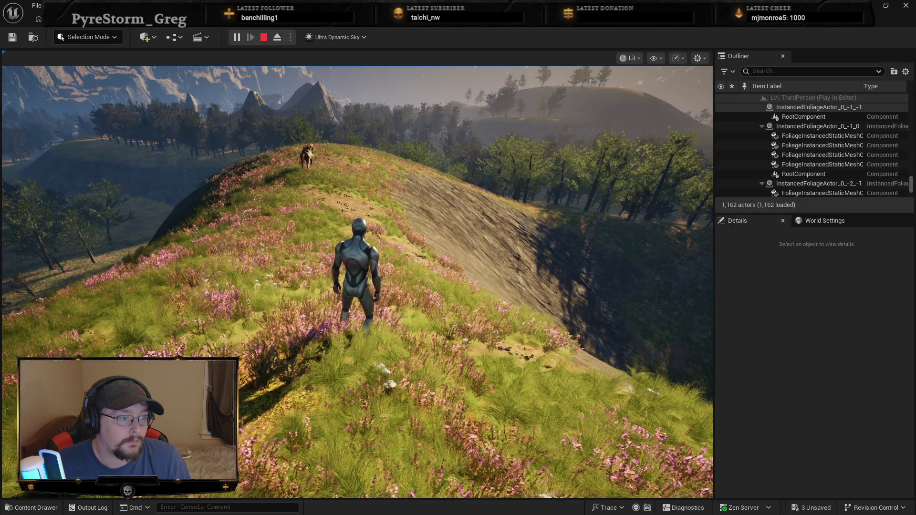
# Return focus to the game, then run uphill, jumping as the horse passes by.
pyautogui.click(74, 347)
pyautogui.press('w')
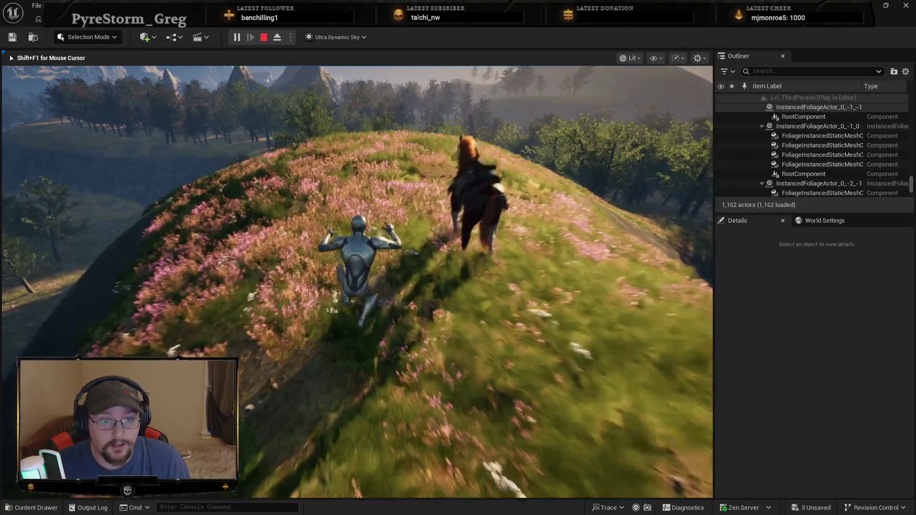
pyautogui.press('space')
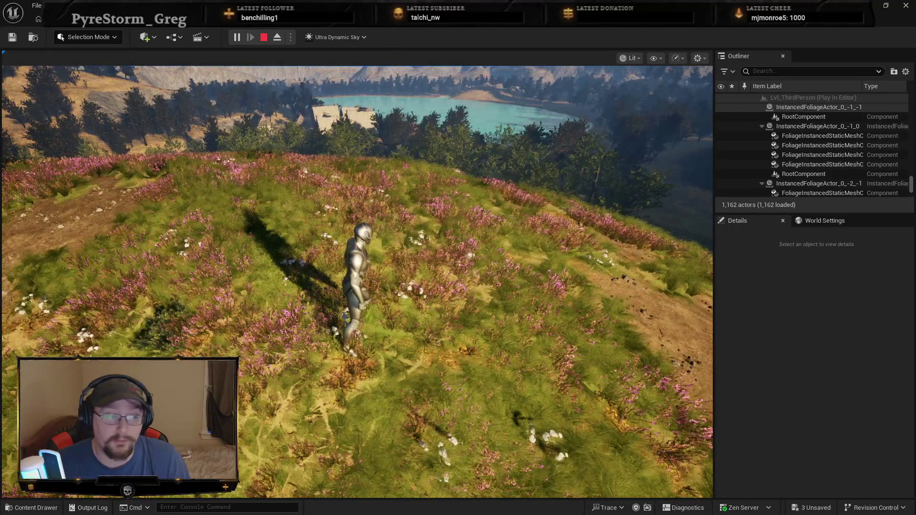
pyautogui.press('w')
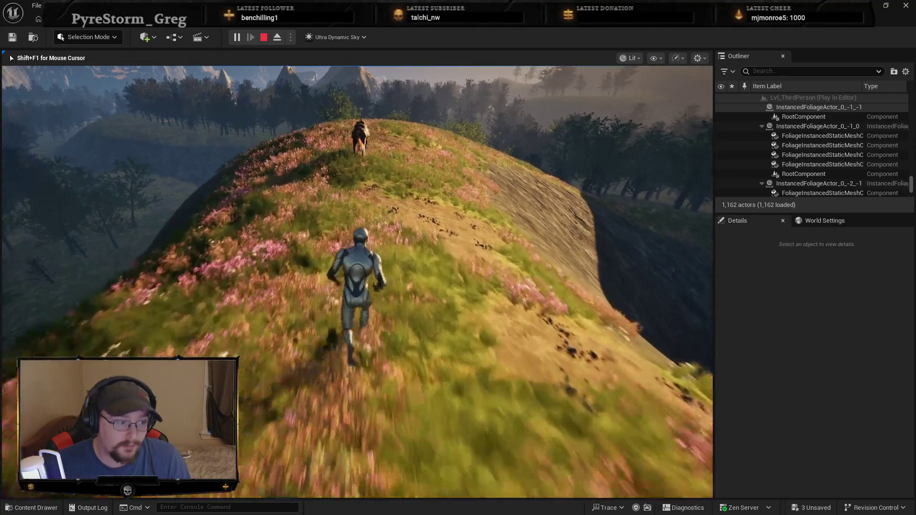
pyautogui.press('w')
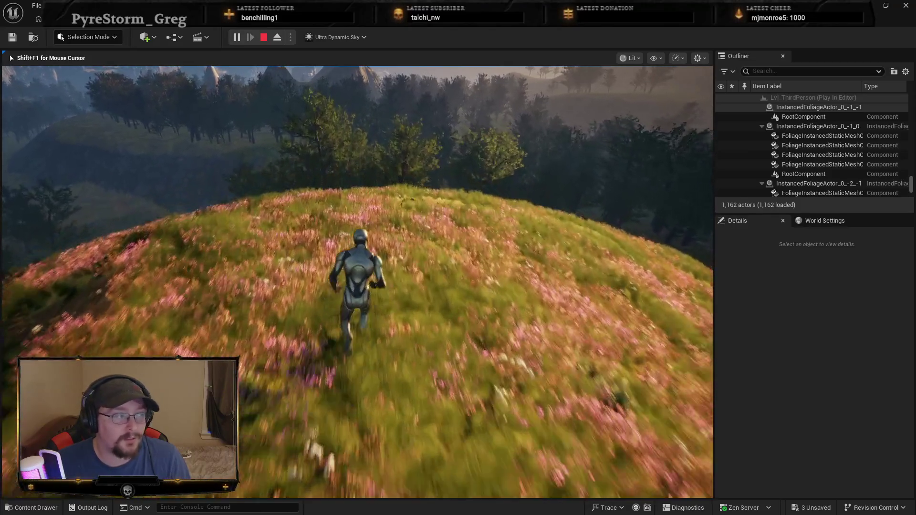
# Release and regain the mouse, run up the ridge, then end the play session.
pyautogui.hotkey('shift', 'F1')
pyautogui.click(415, 405)
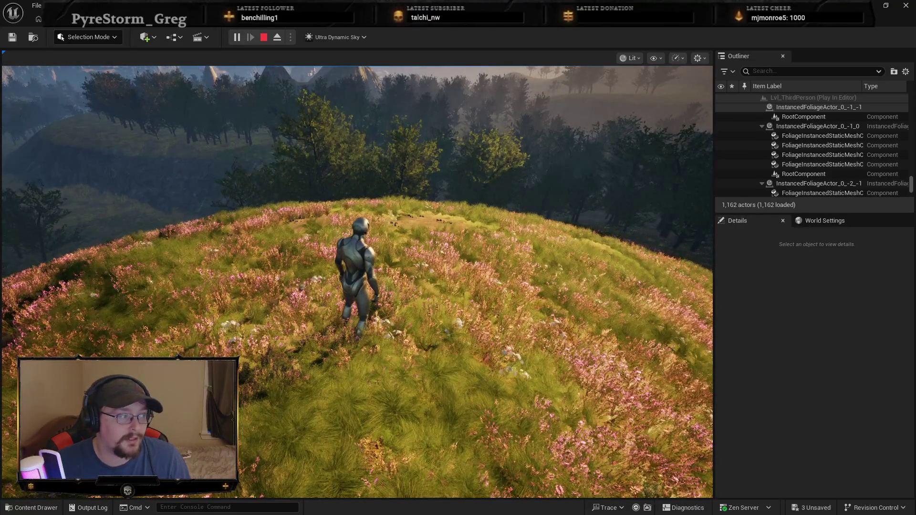
pyautogui.click(334, 334)
pyautogui.press('w')
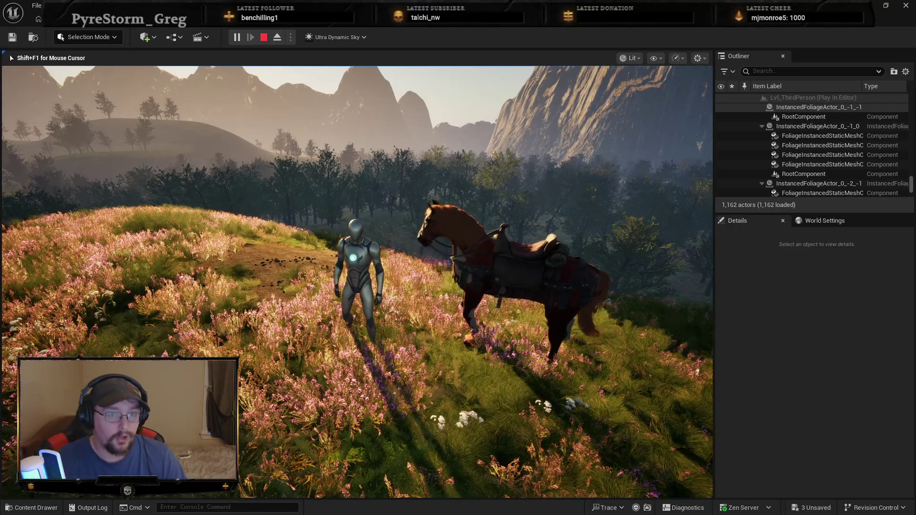
pyautogui.press('Escape')
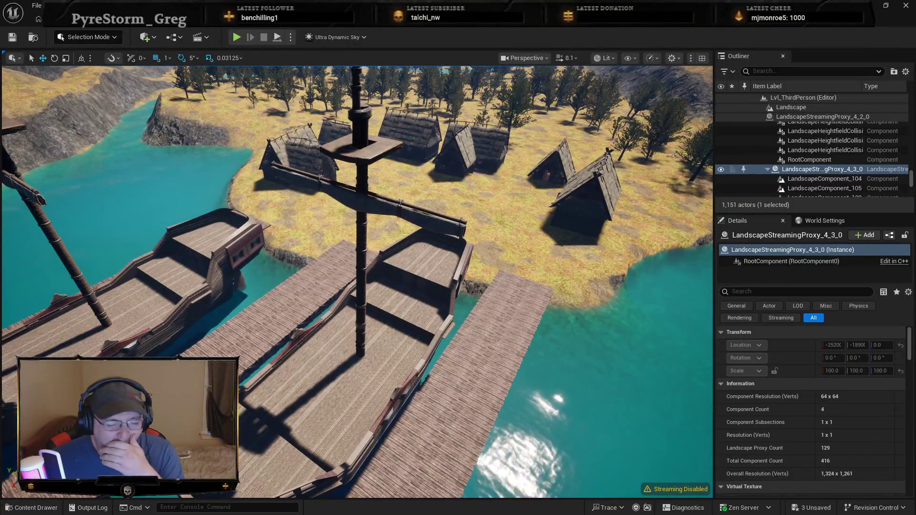
# Play-test on the ship deck, running and jumping onto the wall railing, then stop.
pyautogui.rightClick(365, 393)
pyautogui.press('Escape')
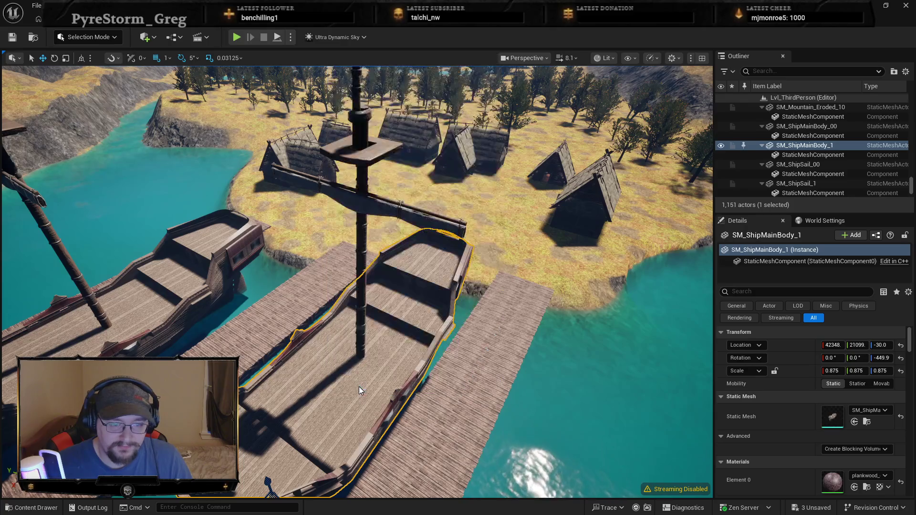
pyautogui.hotkey('alt', 'p')
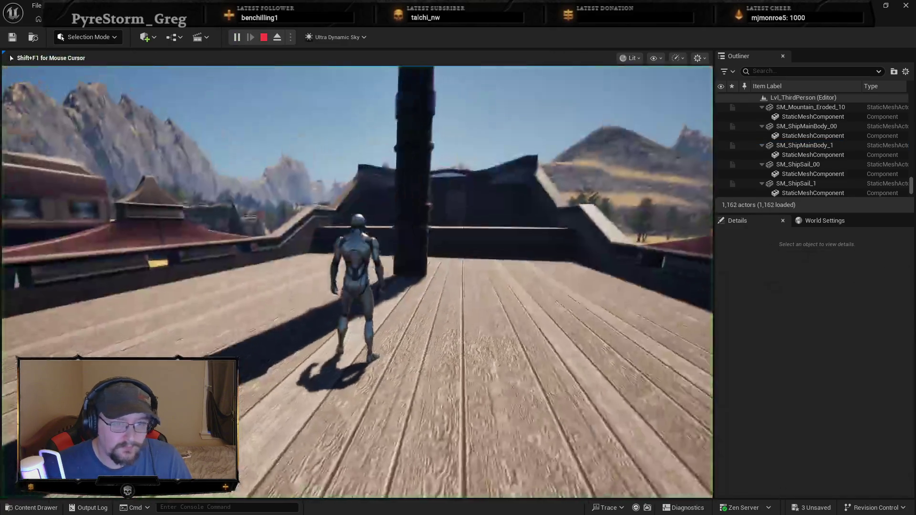
pyautogui.press('w')
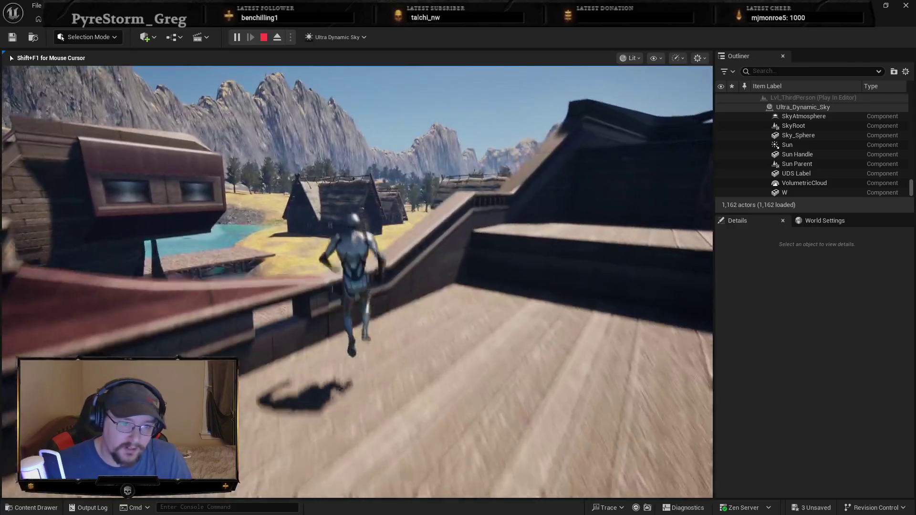
pyautogui.press('space')
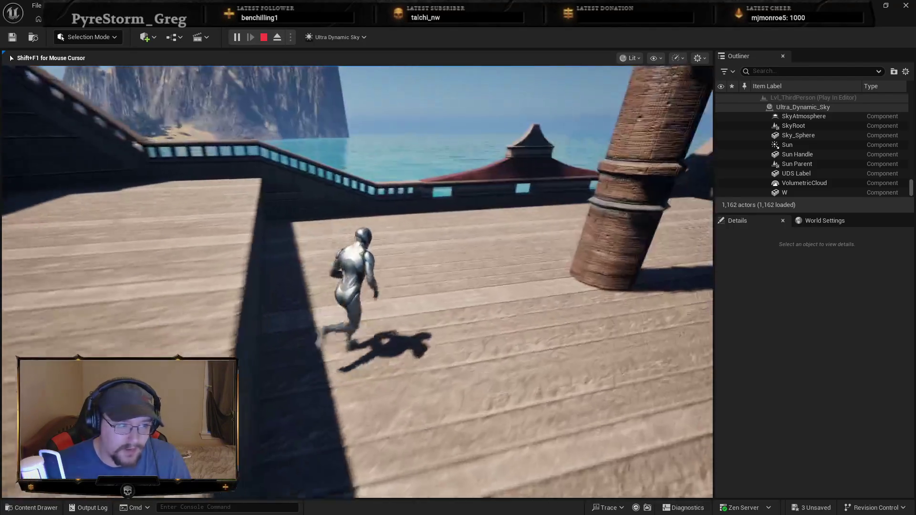
pyautogui.press('space')
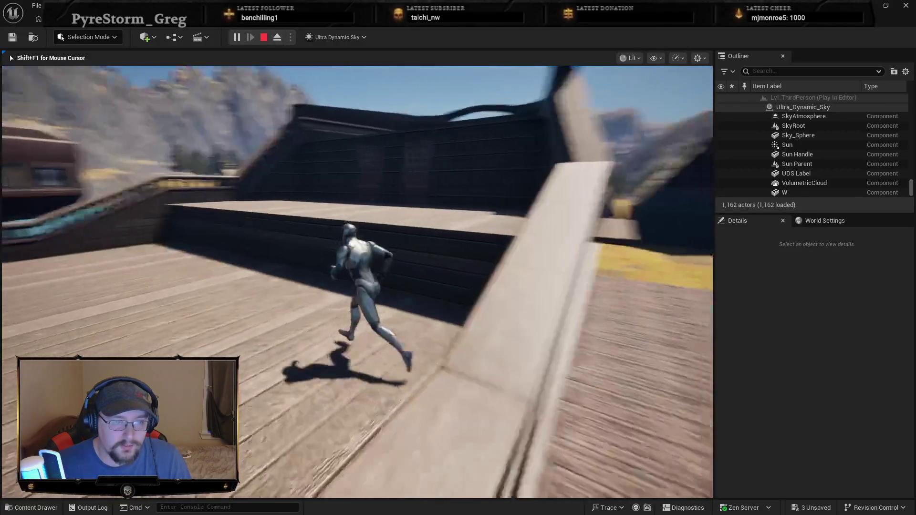
pyautogui.hotkey('shift', 'F1')
pyautogui.press('Escape')
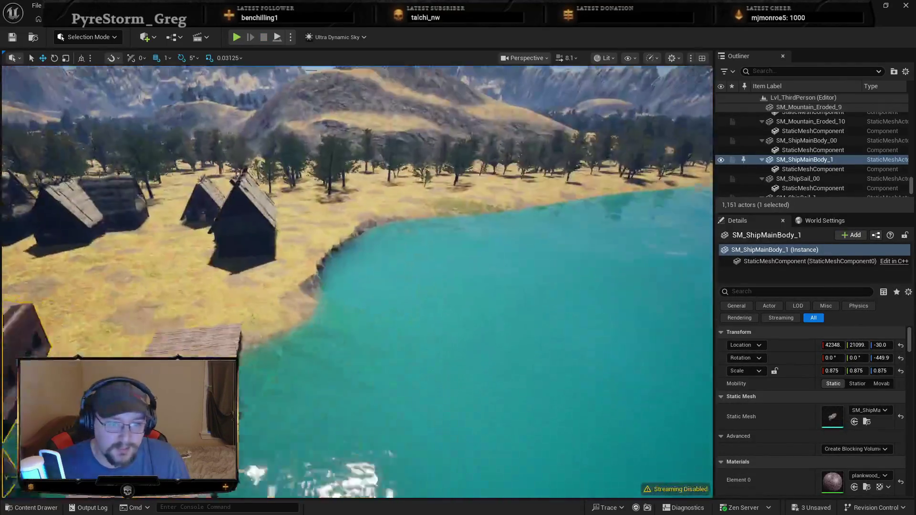
# Fly the view past the village houses and bring up the ThirdPerson level assets.
pyautogui.press('w')
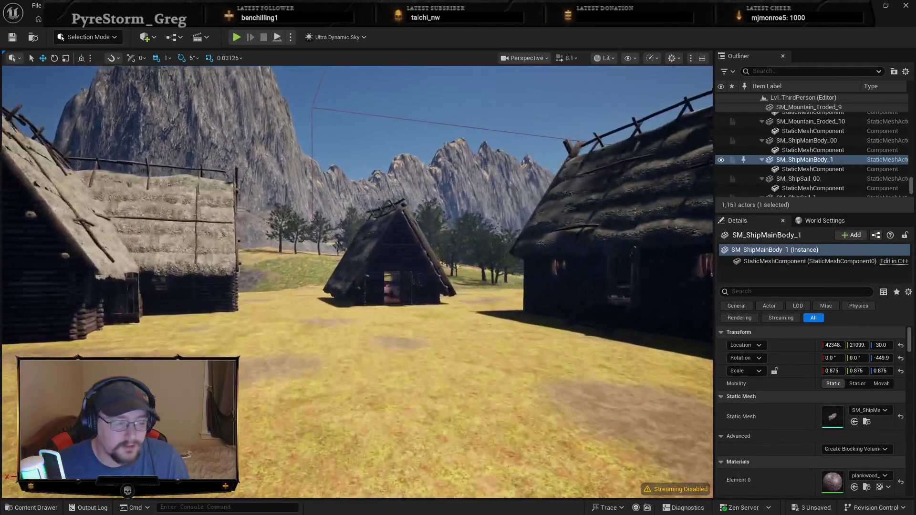
pyautogui.press('d')
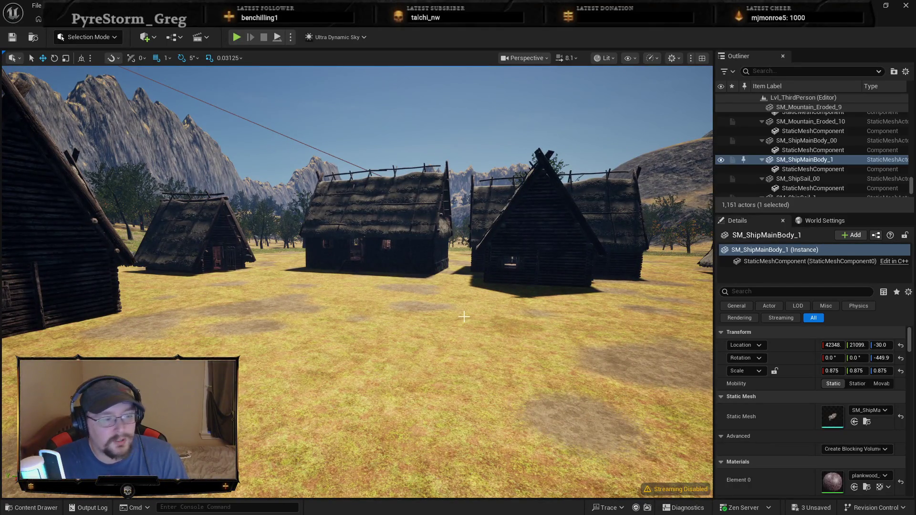
pyautogui.hotkey('ctrl', 'space')
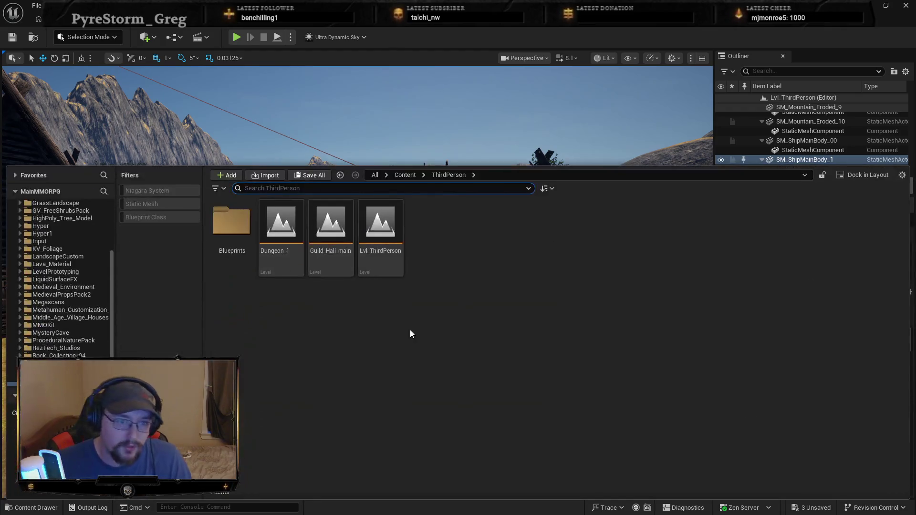
# Open Guild_Hall_main, saving pending changes, and shrink the Content Drawer to reveal the level.
pyautogui.doubleClick(319, 226)
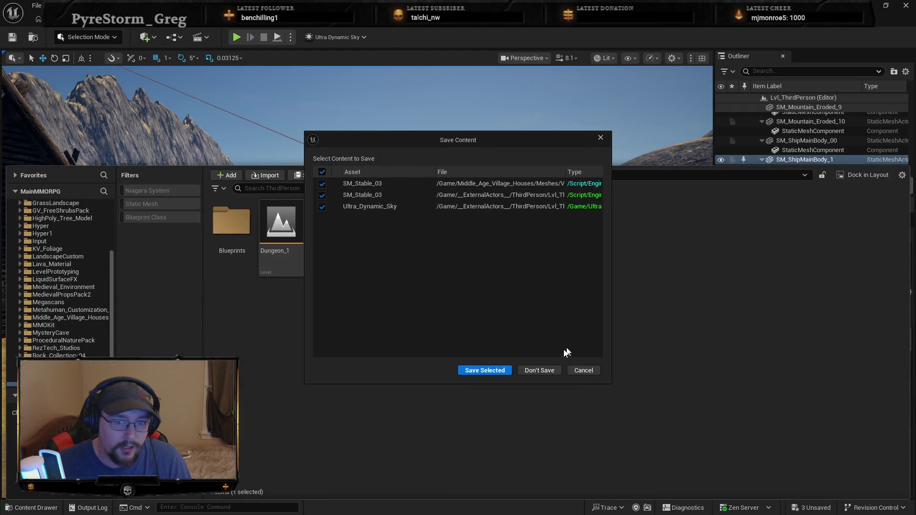
pyautogui.click(501, 368)
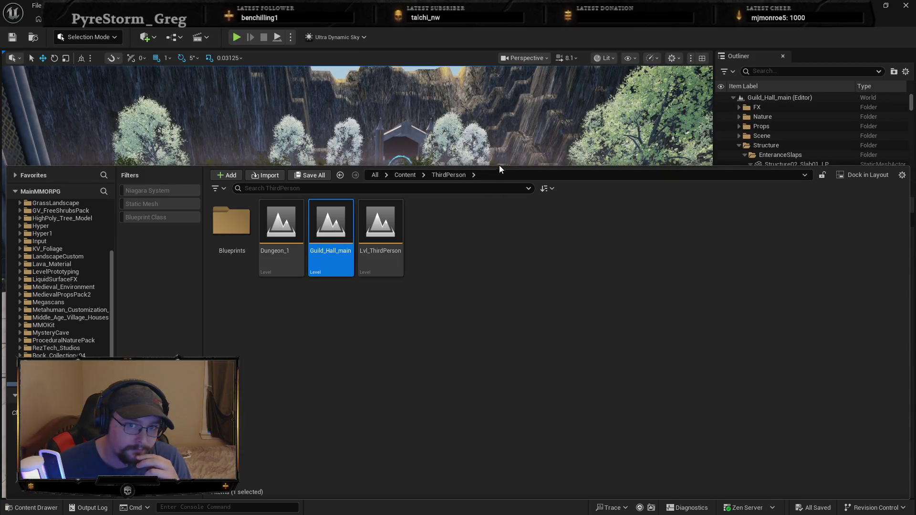
pyautogui.moveTo(499, 166); pyautogui.dragTo(491, 358)
# Tuck away the Content Drawer, face the stairs, and Play From Here on the floor slab.
pyautogui.moveTo(479, 276); pyautogui.dragTo(479, 248)
pyautogui.moveTo(465, 327)
pyautogui.mouseDown()
pyautogui.moveTo(381, 329)
pyautogui.moveTo(465, 327)
pyautogui.mouseUp()
pyautogui.rightClick(456, 334)
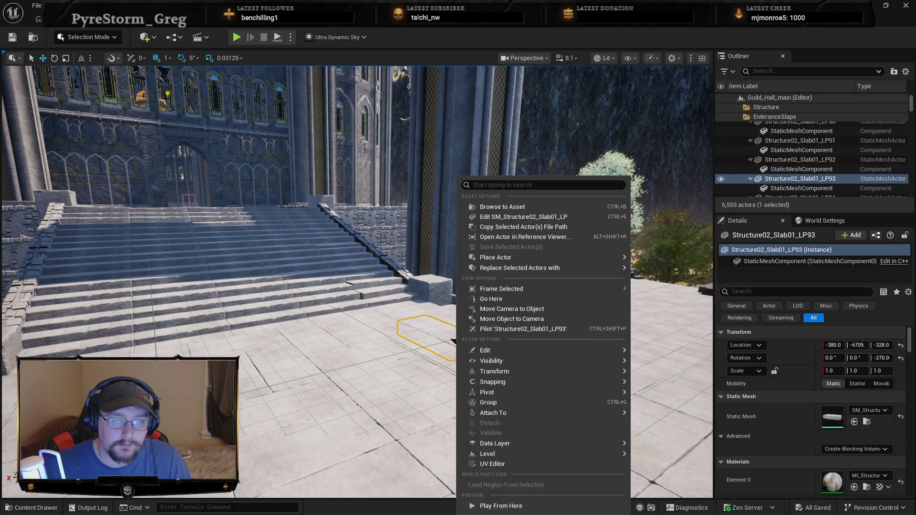
pyautogui.click(535, 507)
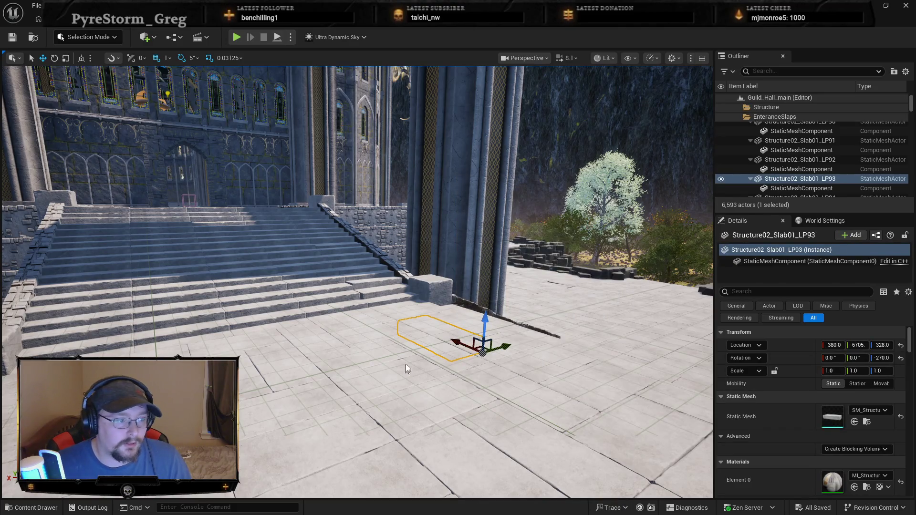
# Run across the plaza toward the gate and up the main stairs, then stop the test.
pyautogui.press('w')
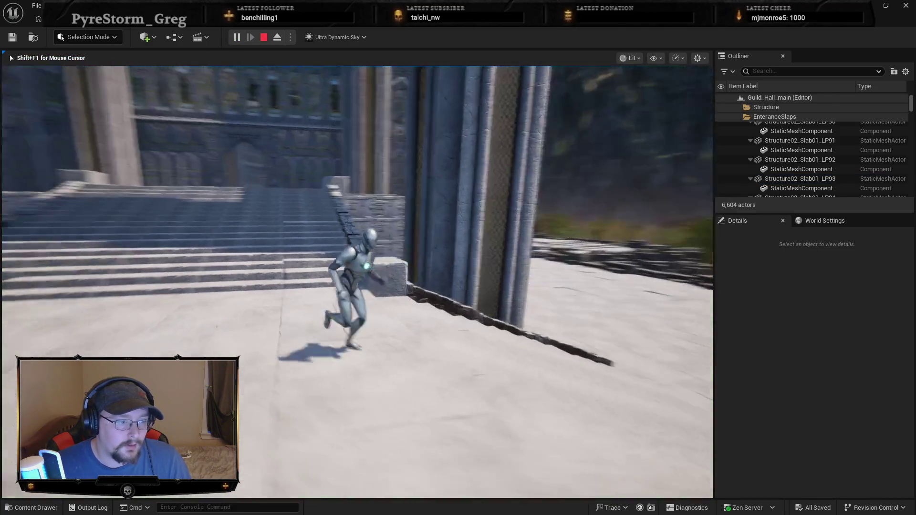
pyautogui.press('w')
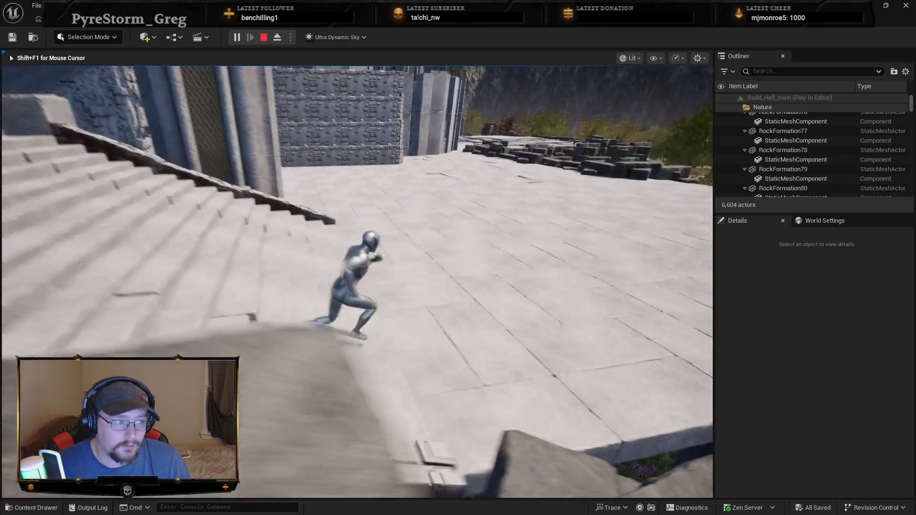
pyautogui.press('w')
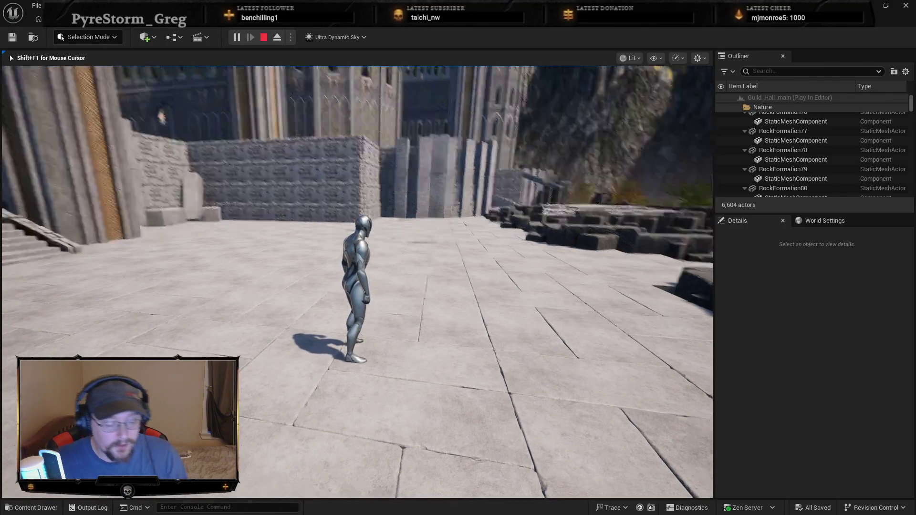
pyautogui.press('w')
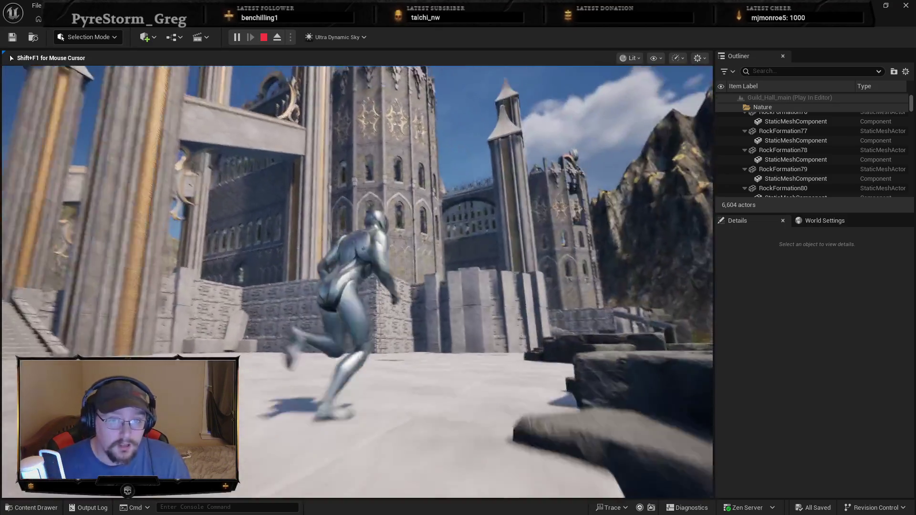
pyautogui.press('a')
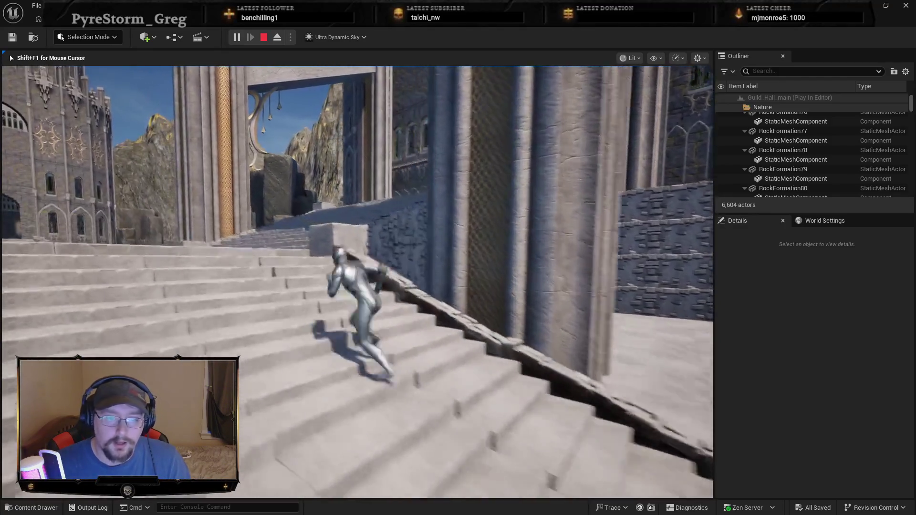
pyautogui.press('w')
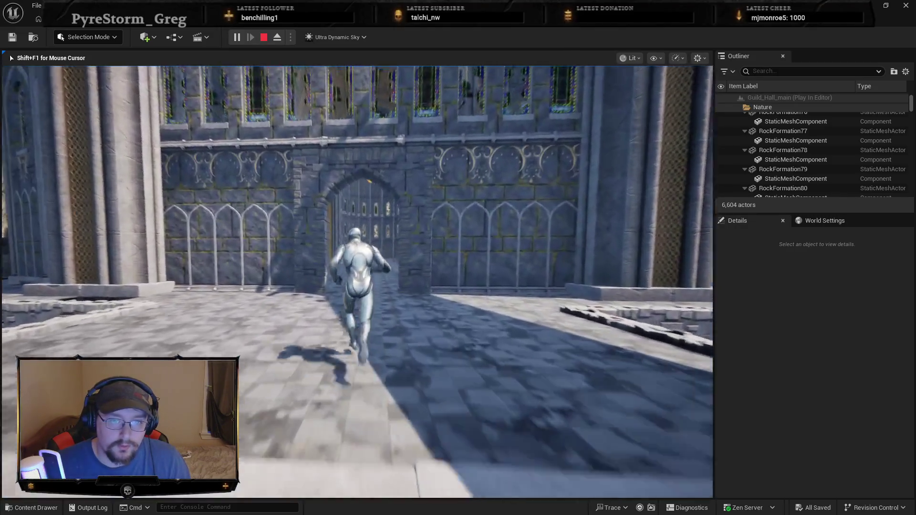
pyautogui.press('Escape')
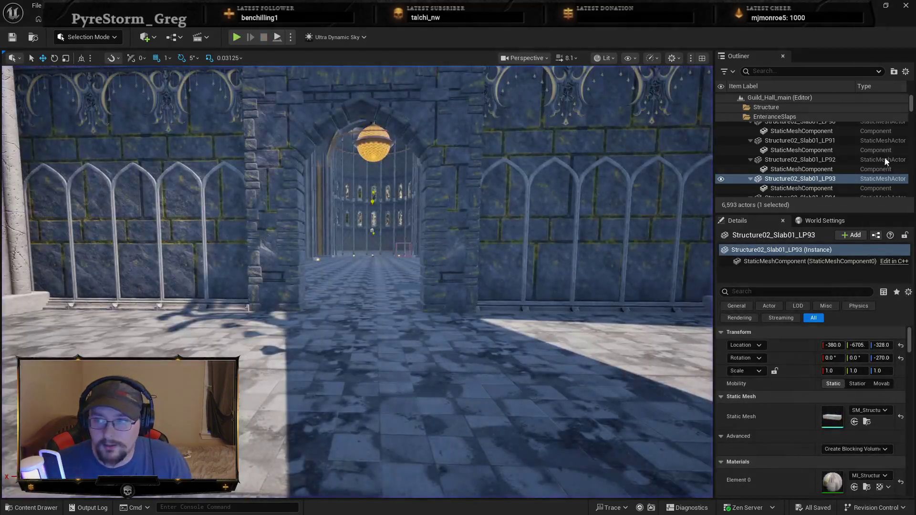
# Set Ultra_Dynamic_Sky's Time Of Day to 1730, then change it to 1800.
pyautogui.moveTo(911, 102); pyautogui.dragTo(911, 189)
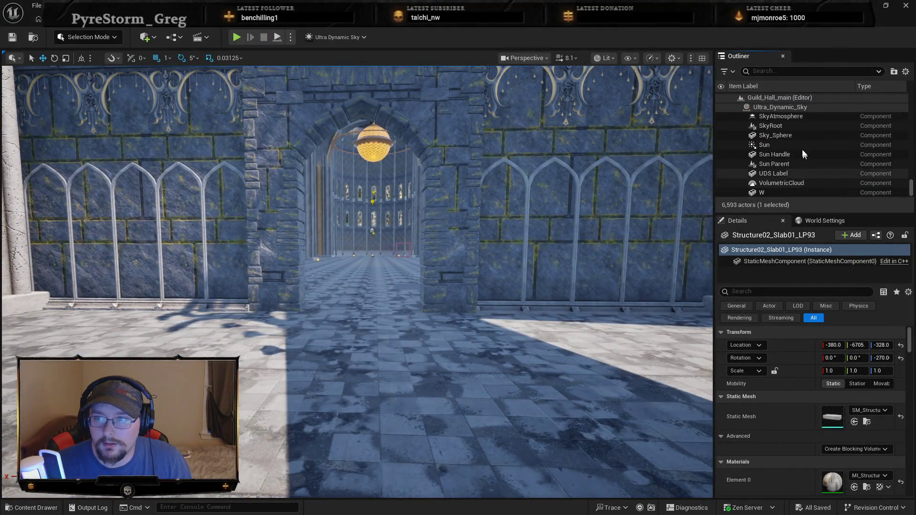
pyautogui.click(793, 110)
pyautogui.click(853, 424)
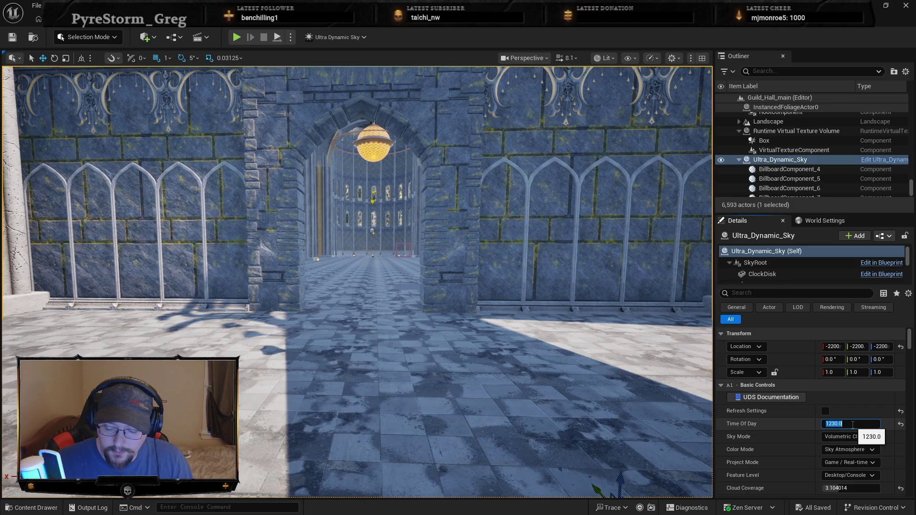
pyautogui.write('1730')
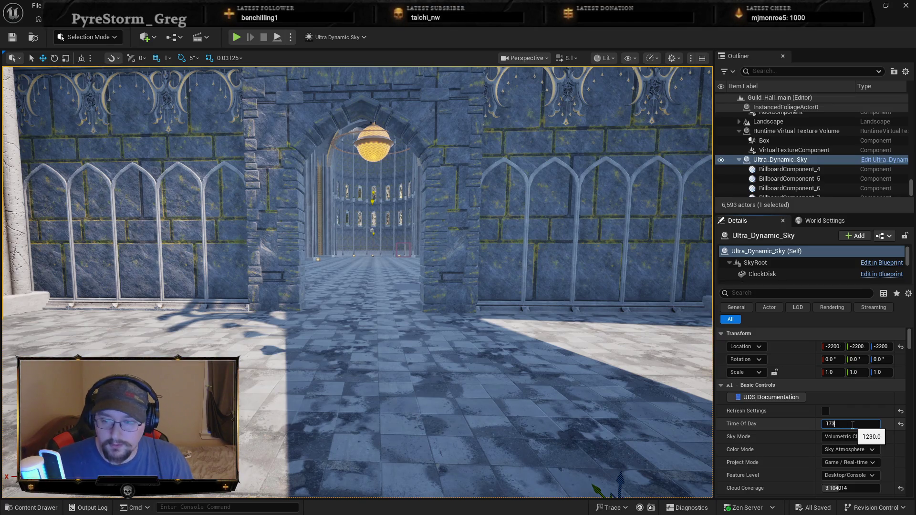
pyautogui.press('Return')
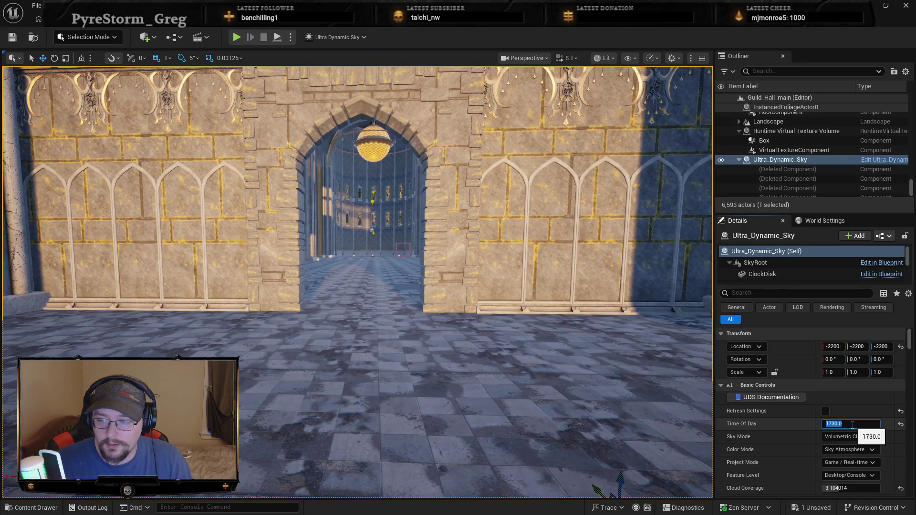
pyautogui.write('1')
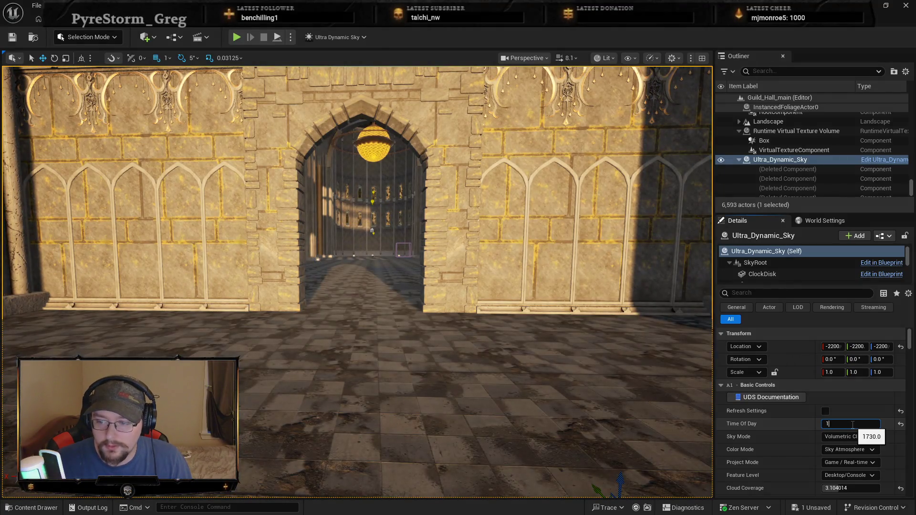
pyautogui.write('0')
pyautogui.press('Return')
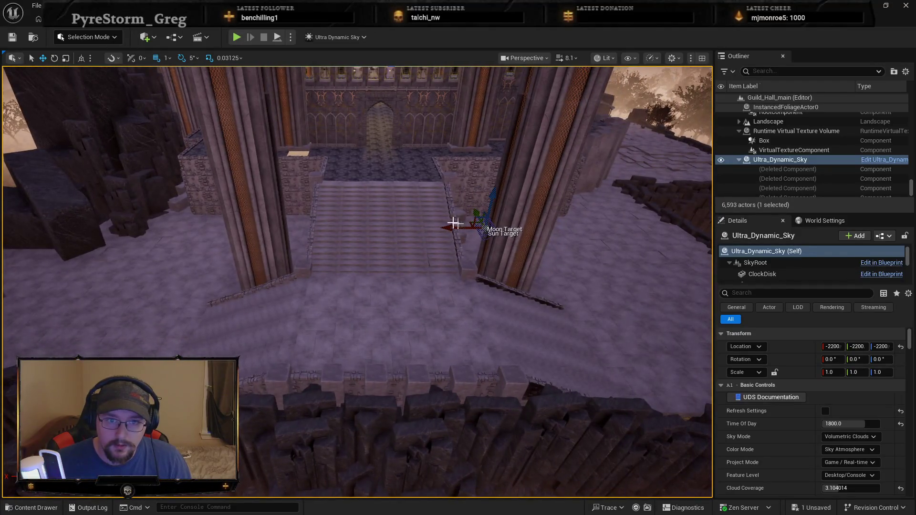
# Play from the floor plane by the stairs, running through the archway into the gold-checkered hall.
pyautogui.rightClick(382, 184)
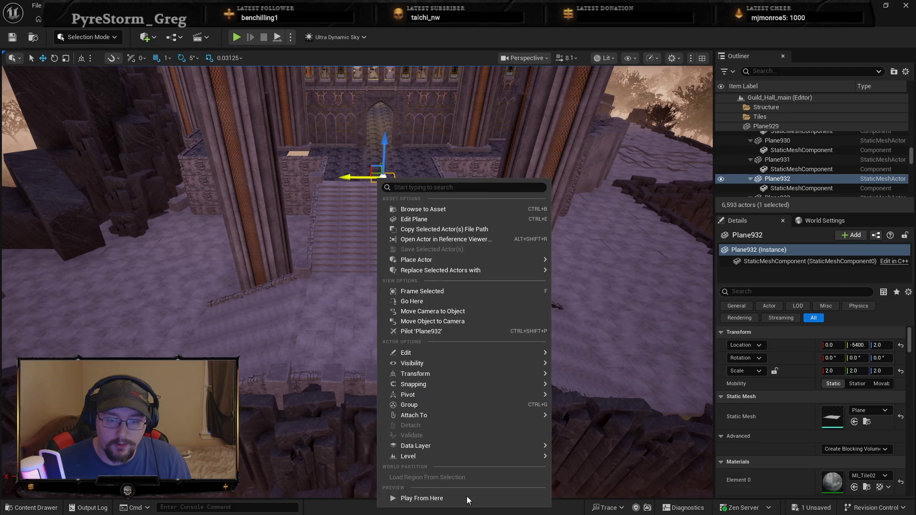
pyautogui.click(468, 499)
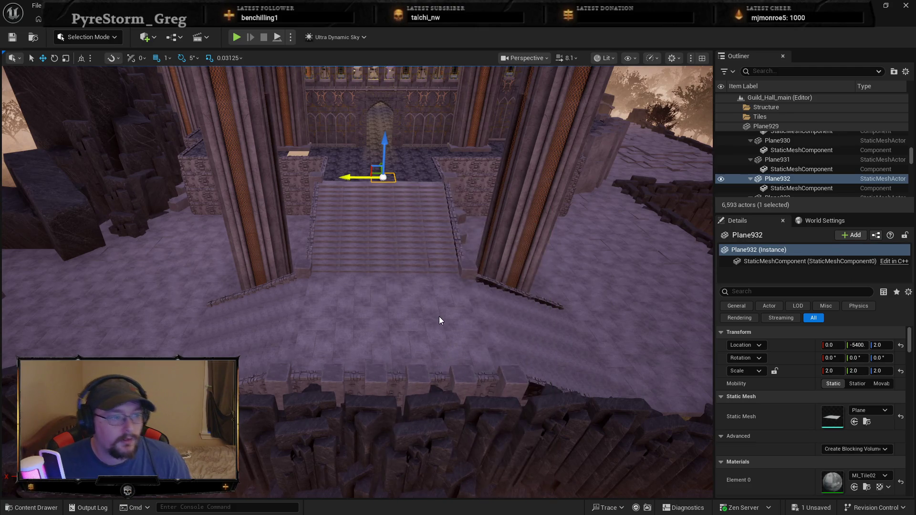
pyautogui.press('w')
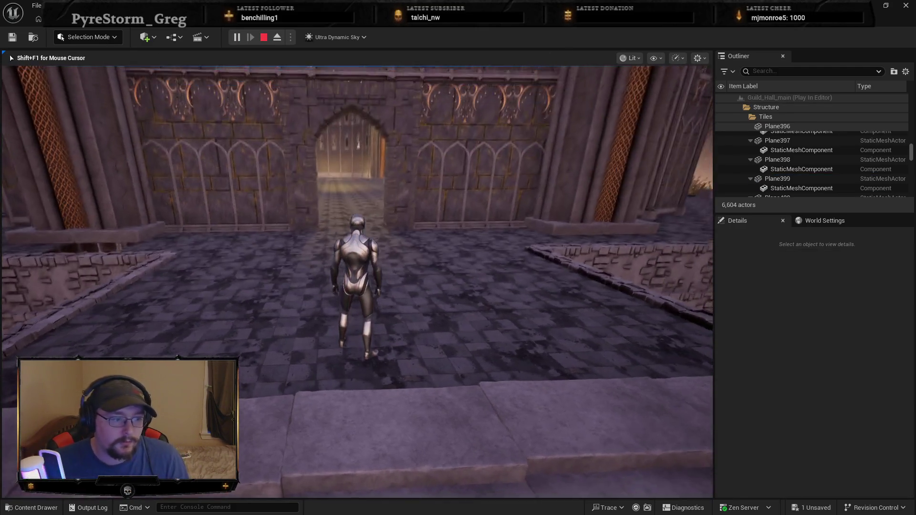
pyautogui.press('w')
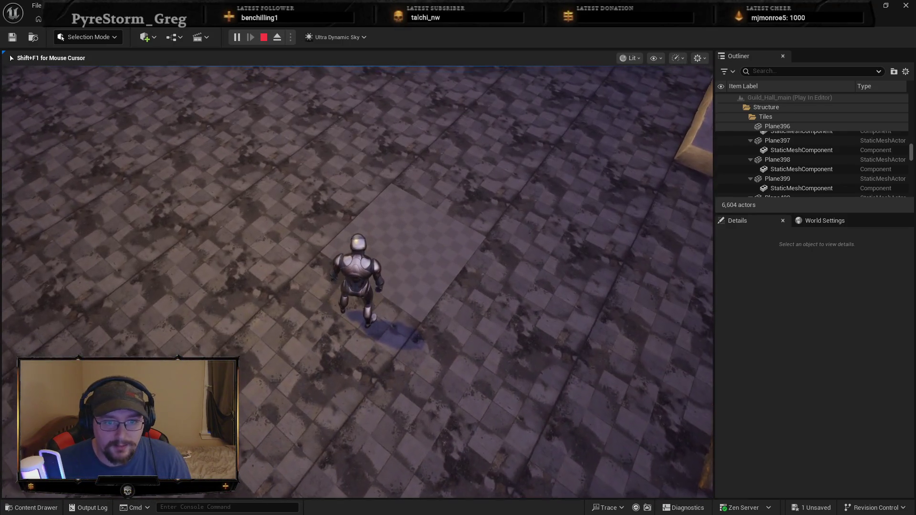
pyautogui.press('w')
pyautogui.press('w')
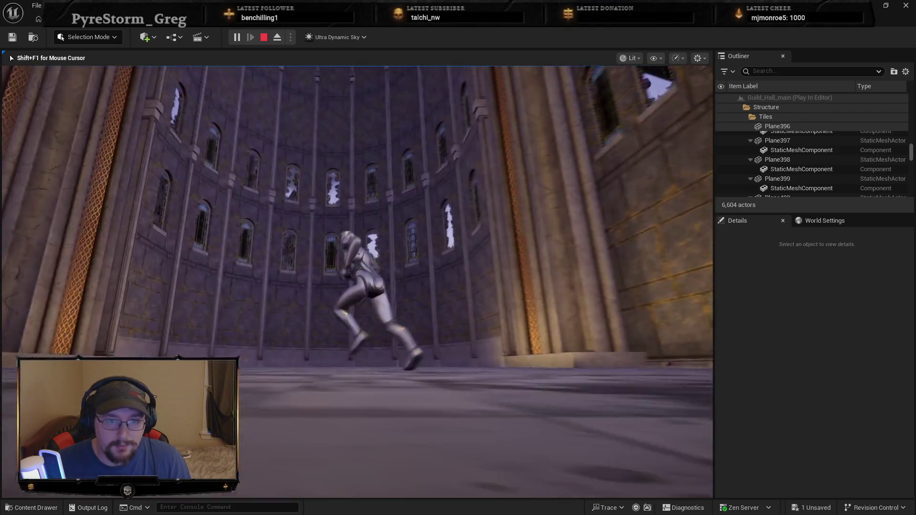
# Run on through the chandelier hall, colonnaded hall and stone room, then stop playing.
pyautogui.press('w')
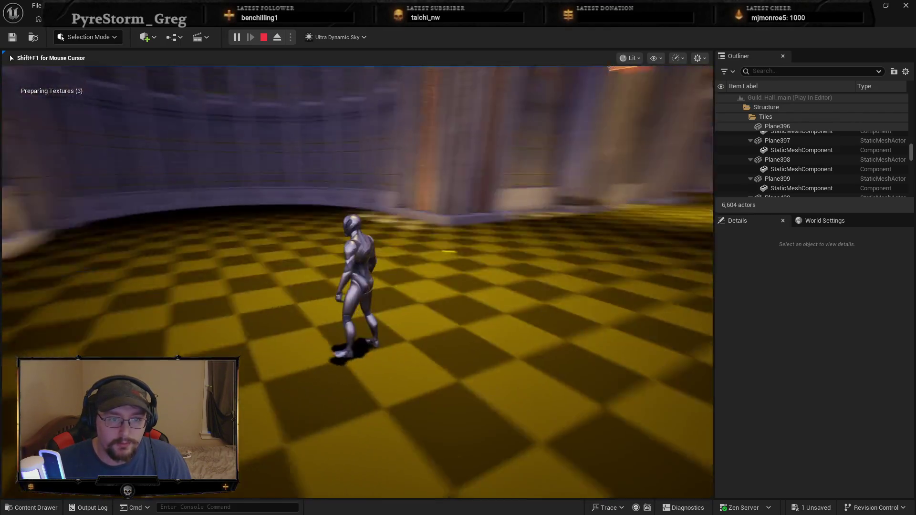
pyautogui.press('w')
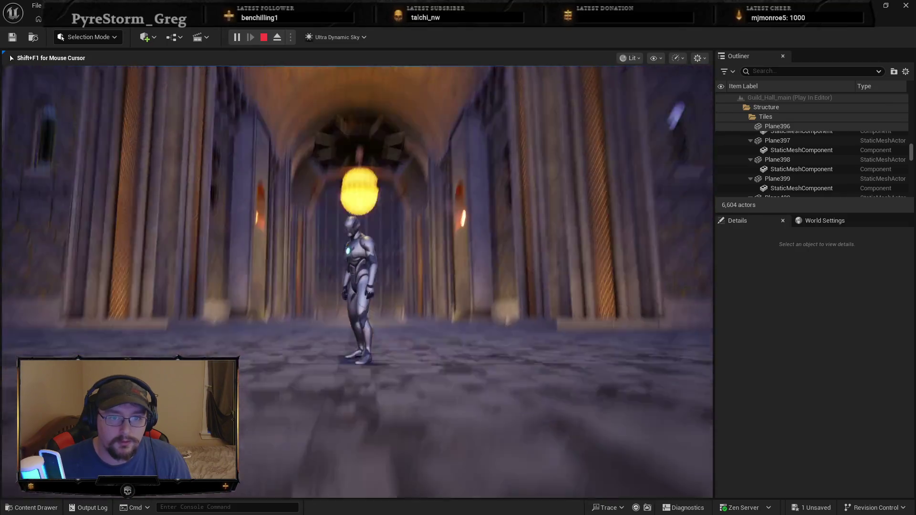
pyautogui.press('w')
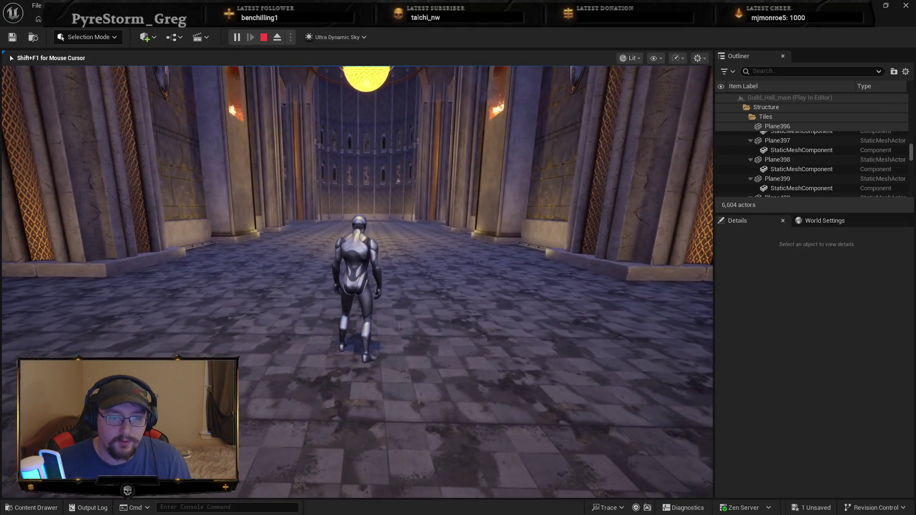
pyautogui.press('w')
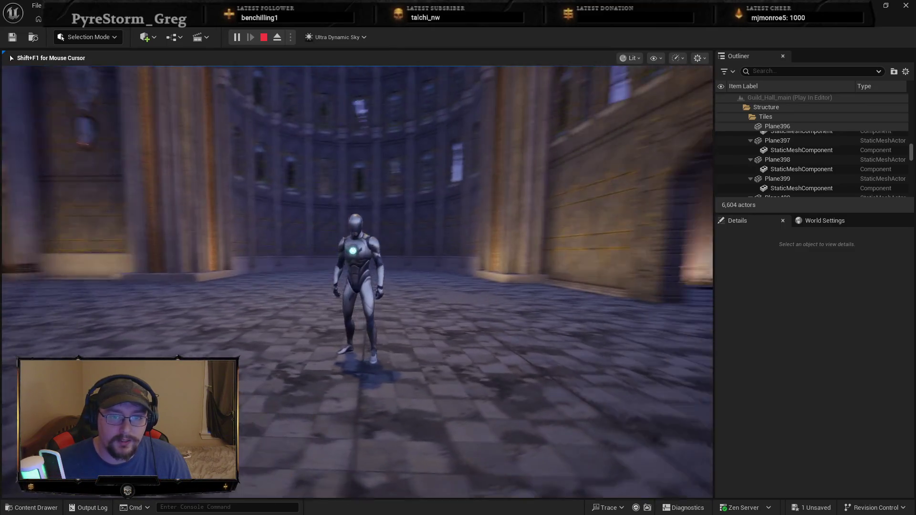
pyautogui.press('w')
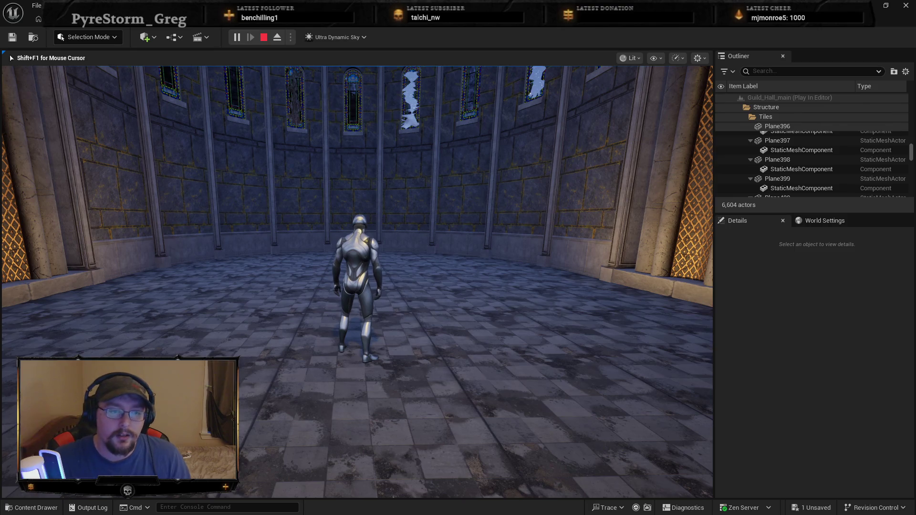
pyautogui.press('w')
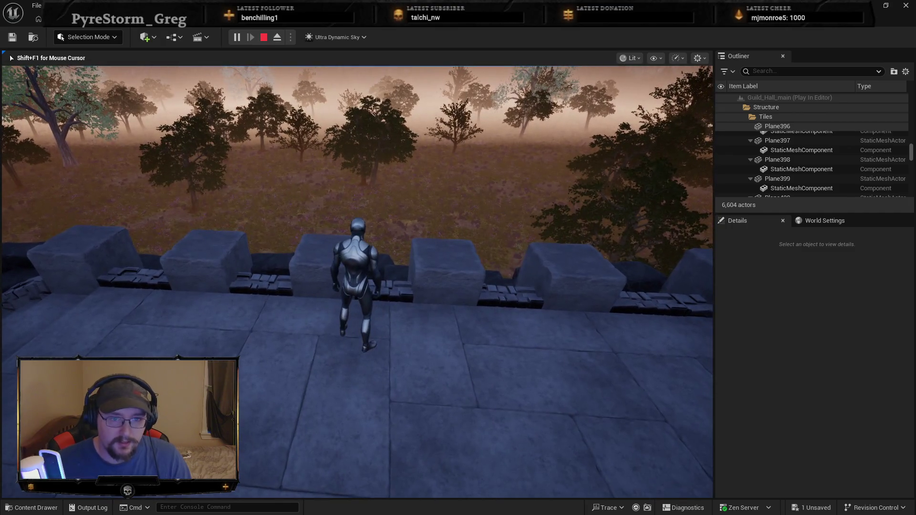
pyautogui.press('Escape')
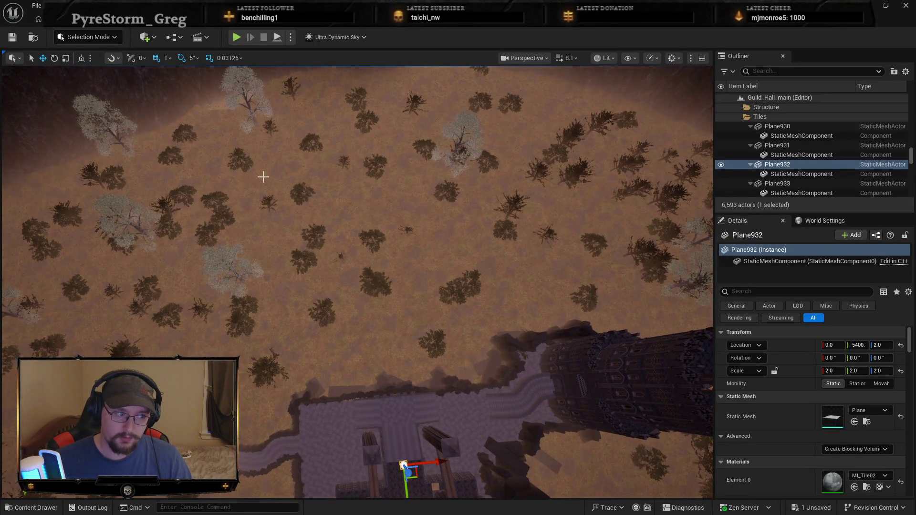
pyautogui.moveTo(448, 220)
pyautogui.mouseDown()
pyautogui.moveTo(373, 223)
pyautogui.moveTo(363, 196)
pyautogui.moveTo(343, 304)
pyautogui.mouseUp()
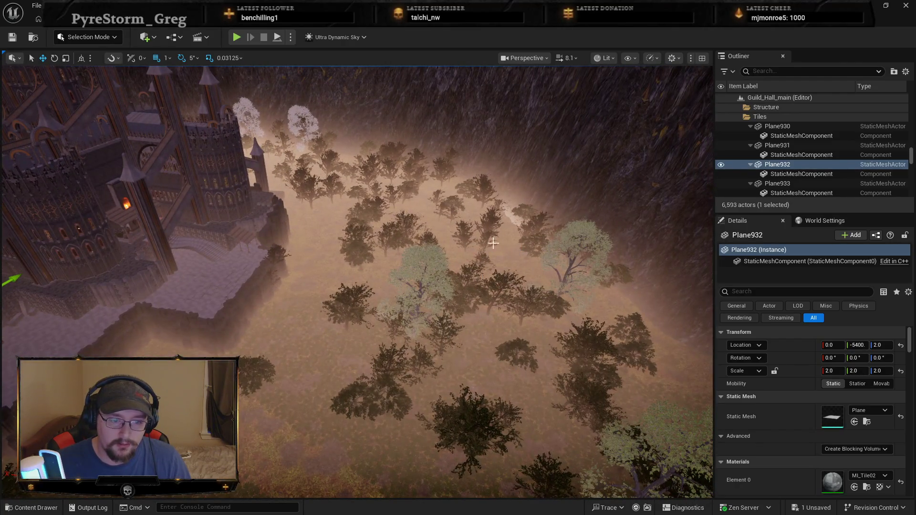
pyautogui.press('f')
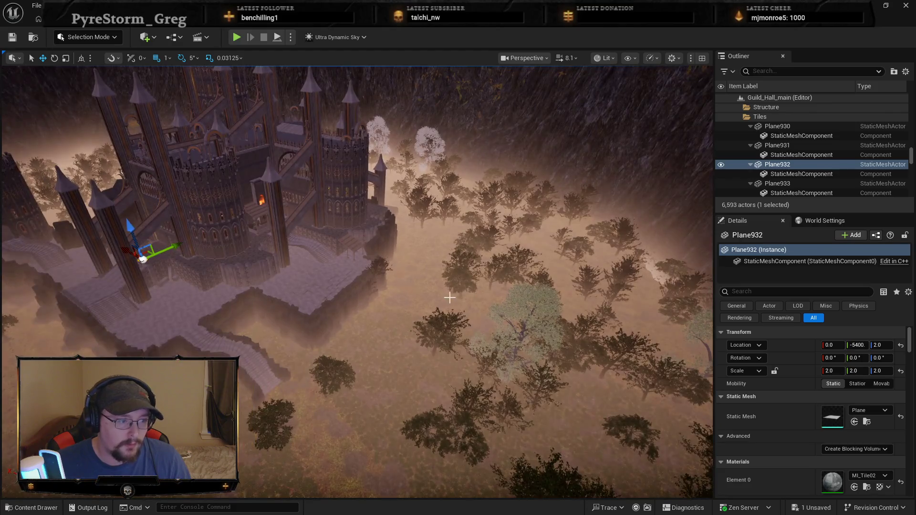
pyautogui.moveTo(353, 239); pyautogui.dragTo(348, 258)
pyautogui.moveTo(415, 305); pyautogui.dragTo(419, 308)
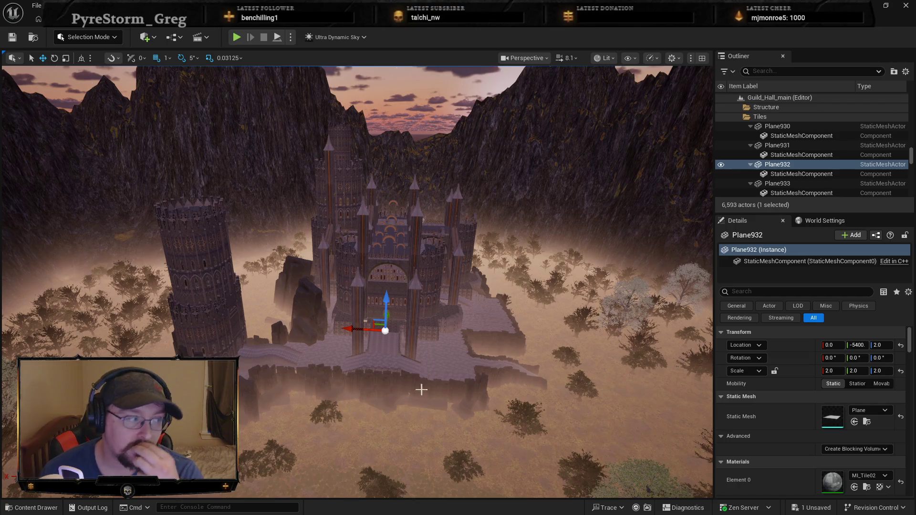
pyautogui.moveTo(441, 353); pyautogui.dragTo(442, 367)
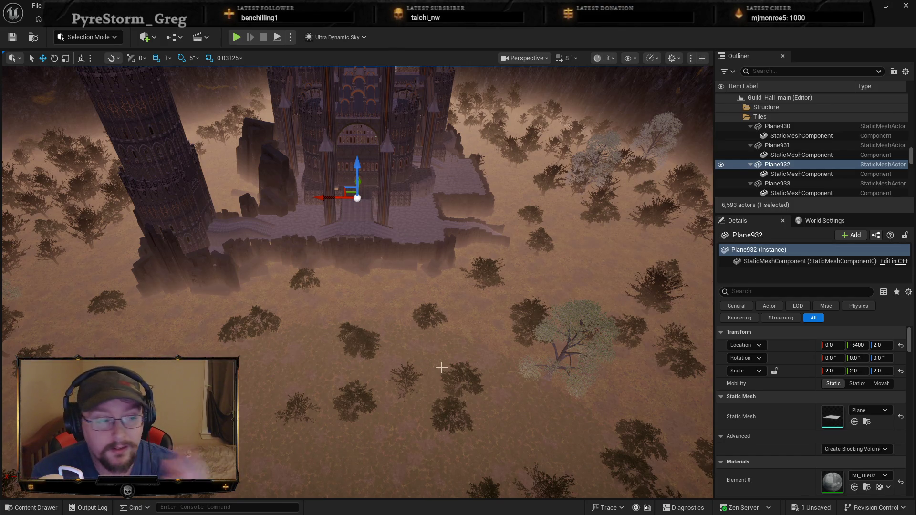
pyautogui.press('Escape')
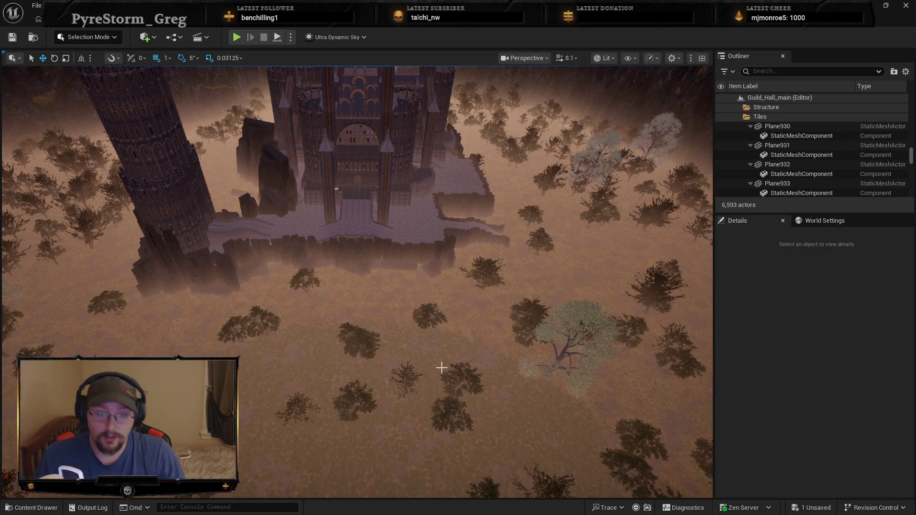
pyautogui.hotkey('ctrl', 'space')
pyautogui.scroll(3, 441, 287)
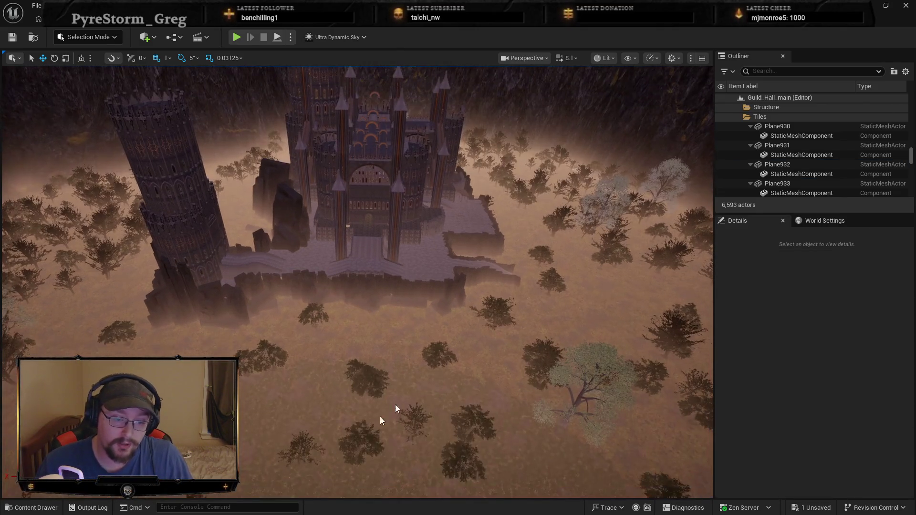
pyautogui.hotkey('ctrl', 'space')
# Open Dungeon_1, saving Guild_Hall_main, then fly to the cave's double door and floor.
pyautogui.doubleClick(281, 410)
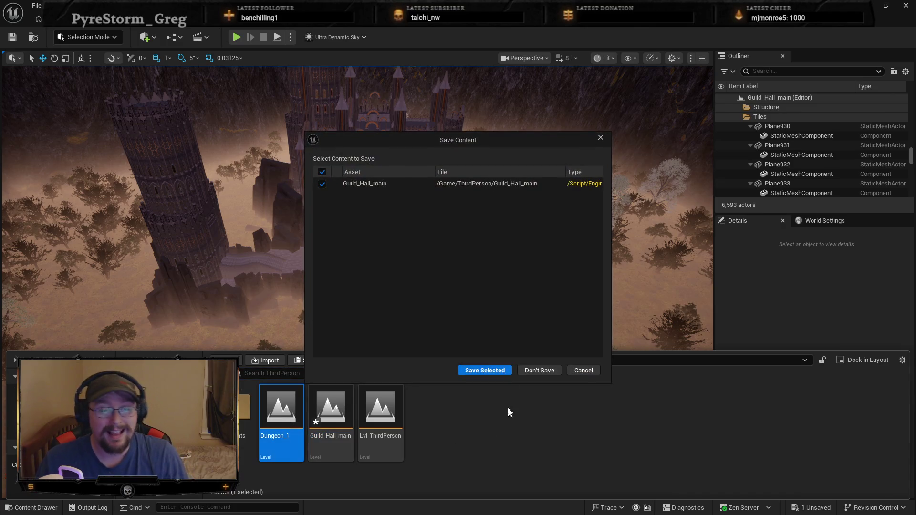
pyautogui.click(496, 369)
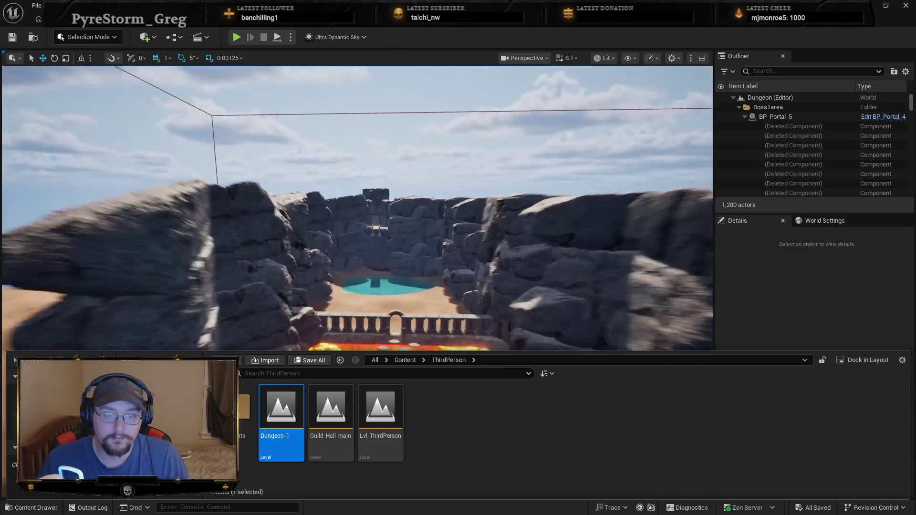
pyautogui.press('w')
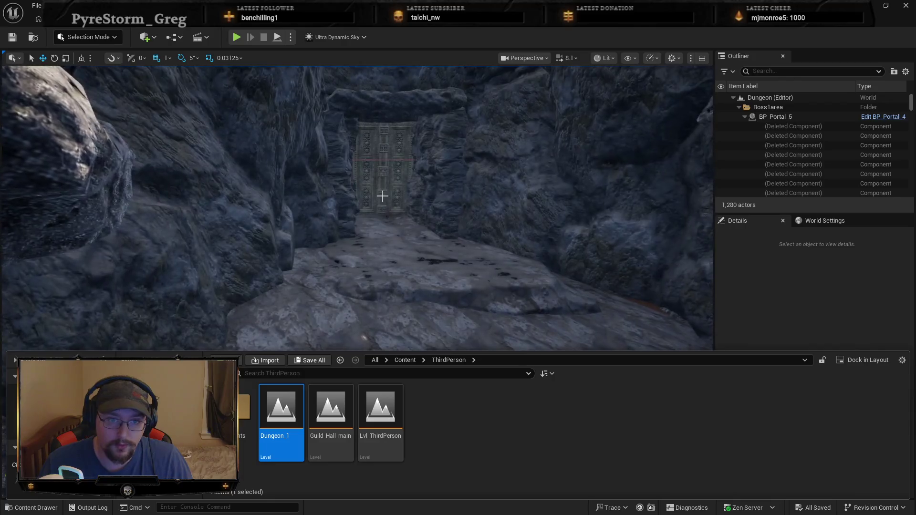
pyautogui.click(379, 198)
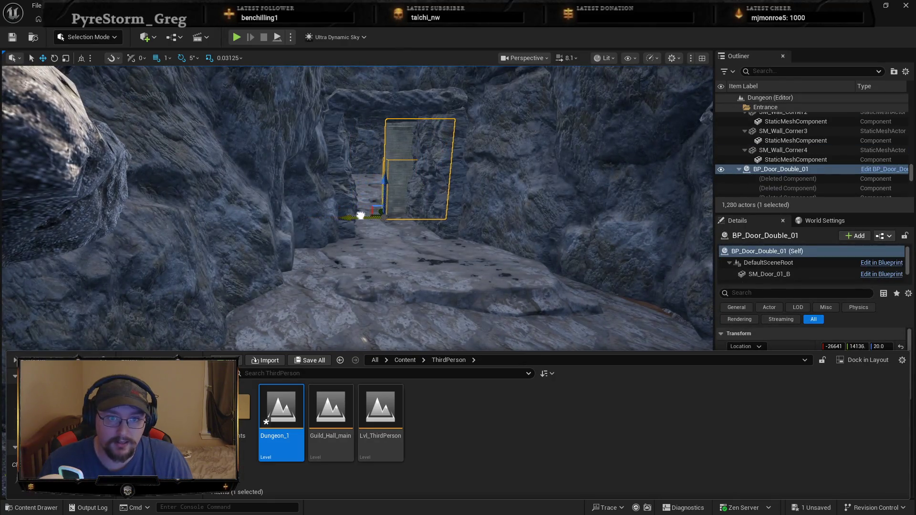
pyautogui.rightClick(365, 181)
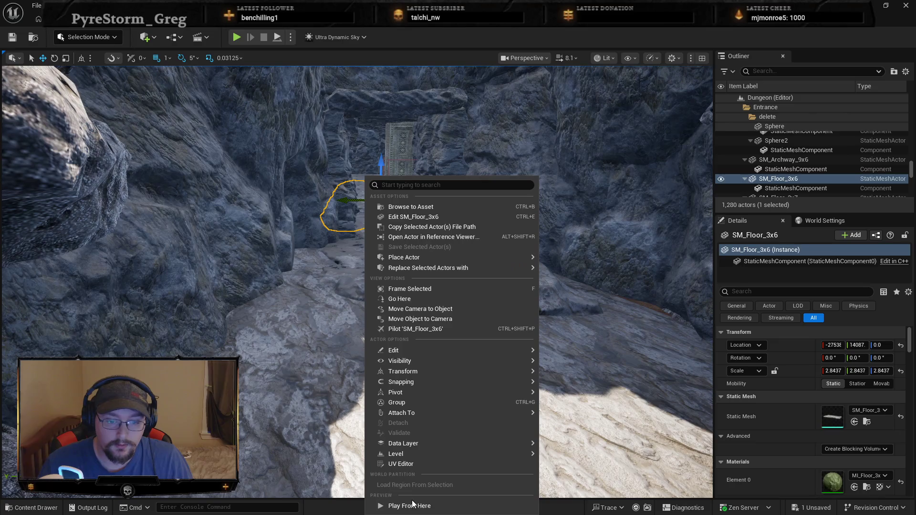
# Play Dungeon_1 from the cave floor, run the character forward, then end the session.
pyautogui.click(411, 506)
pyautogui.click(355, 290)
pyautogui.press('w')
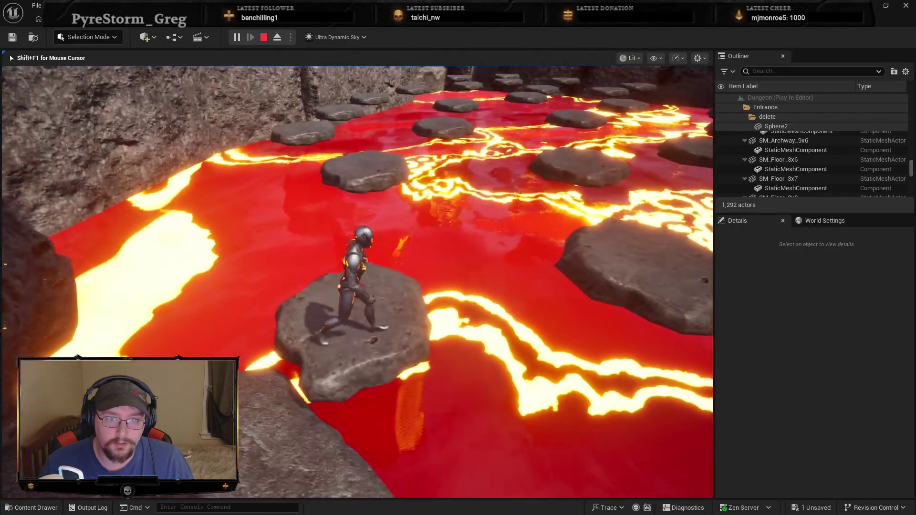
pyautogui.press('w')
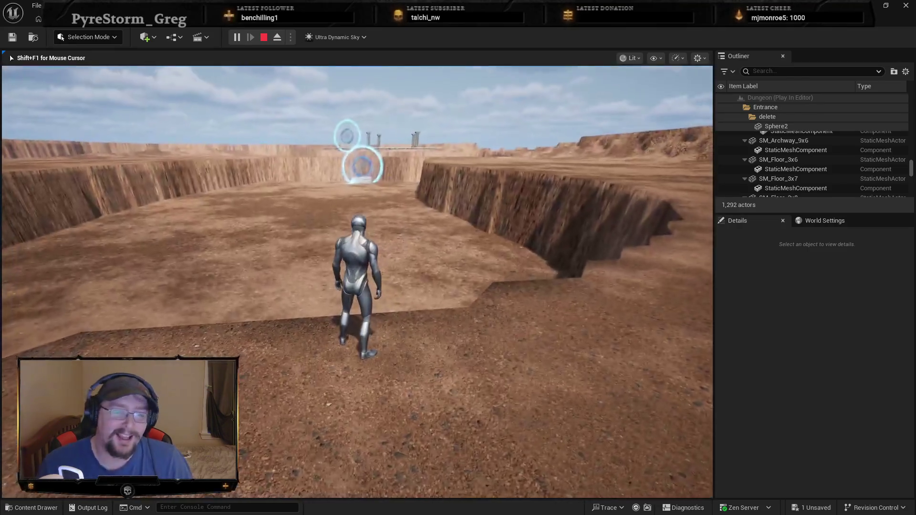
pyautogui.press('w')
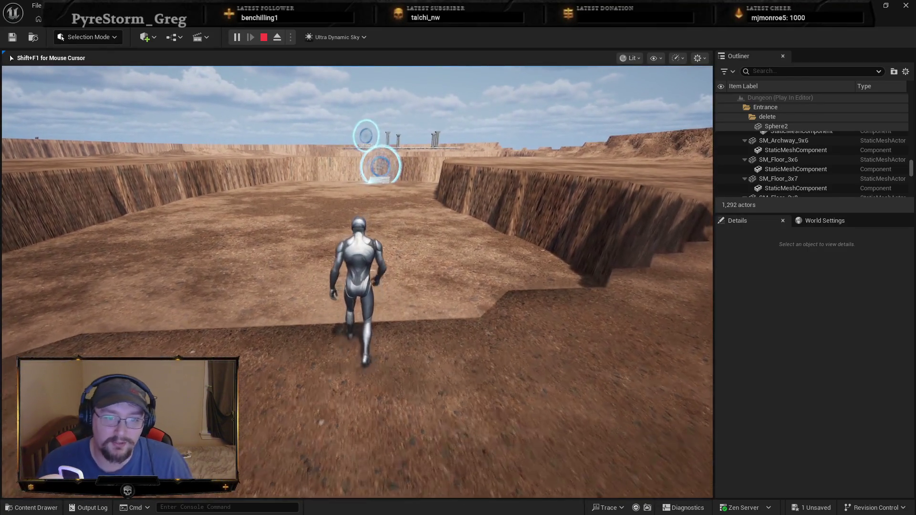
pyautogui.press('w')
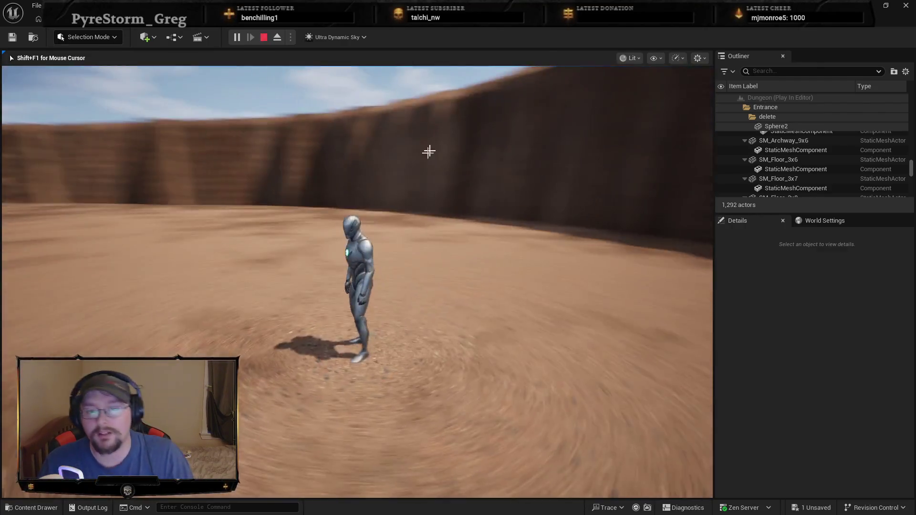
pyautogui.press('Escape')
# Fly the view past the portals and lava platform down to the white sphere on the ground.
pyautogui.scroll(10, 396, 243)
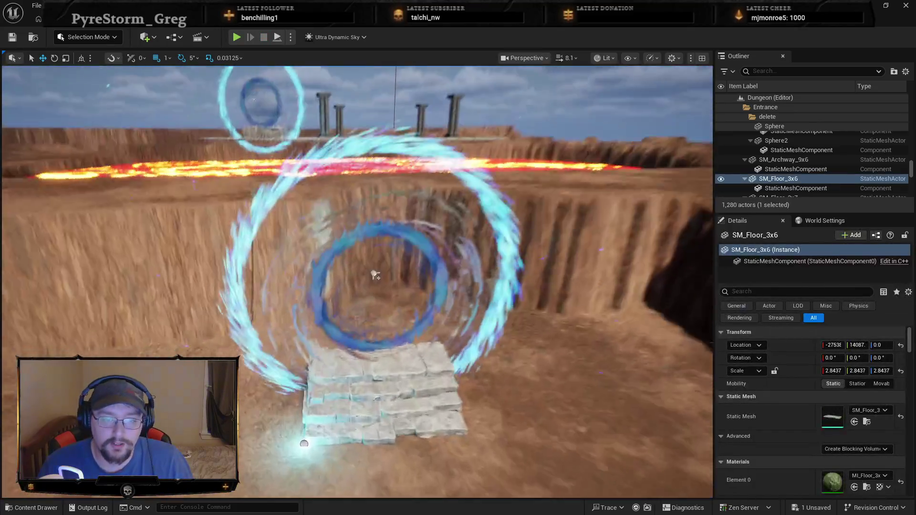
pyautogui.scroll(-10, 396, 244)
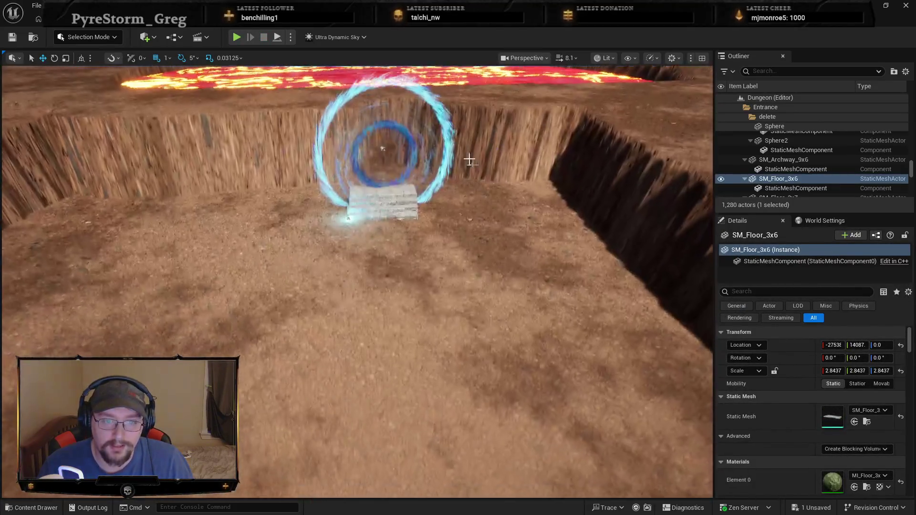
pyautogui.moveTo(382, 146)
pyautogui.mouseDown()
pyautogui.moveTo(365, 271)
pyautogui.moveTo(345, 243)
pyautogui.mouseUp()
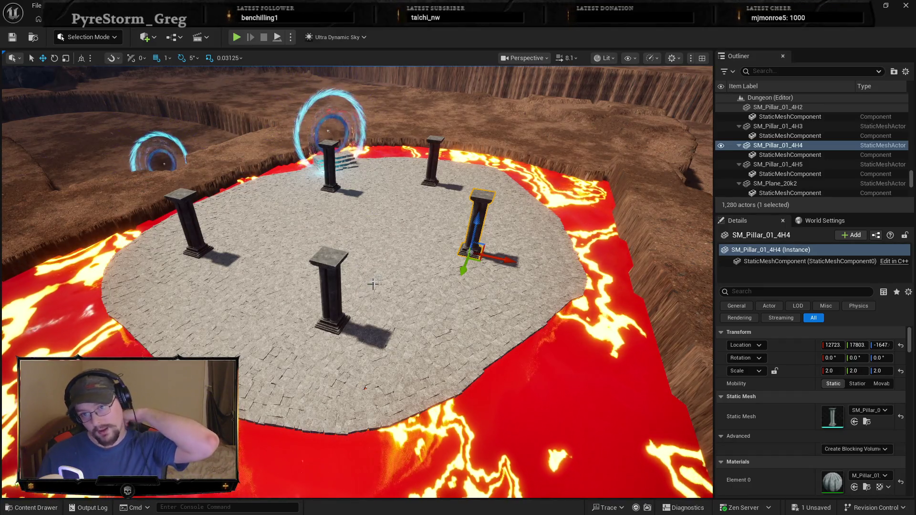
pyautogui.moveTo(391, 277); pyautogui.dragTo(250, 191)
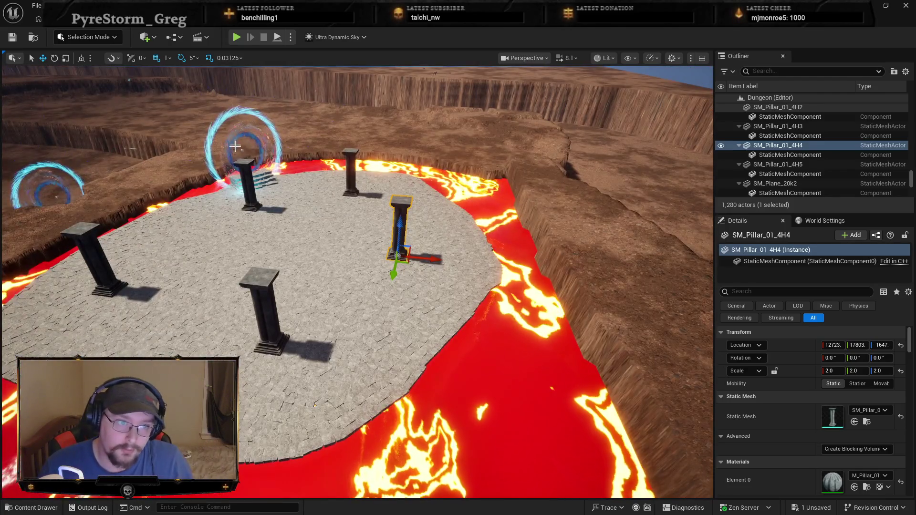
pyautogui.moveTo(477, 276)
pyautogui.mouseDown()
pyautogui.moveTo(300, 268)
pyautogui.moveTo(301, 238)
pyautogui.moveTo(342, 260)
pyautogui.mouseUp()
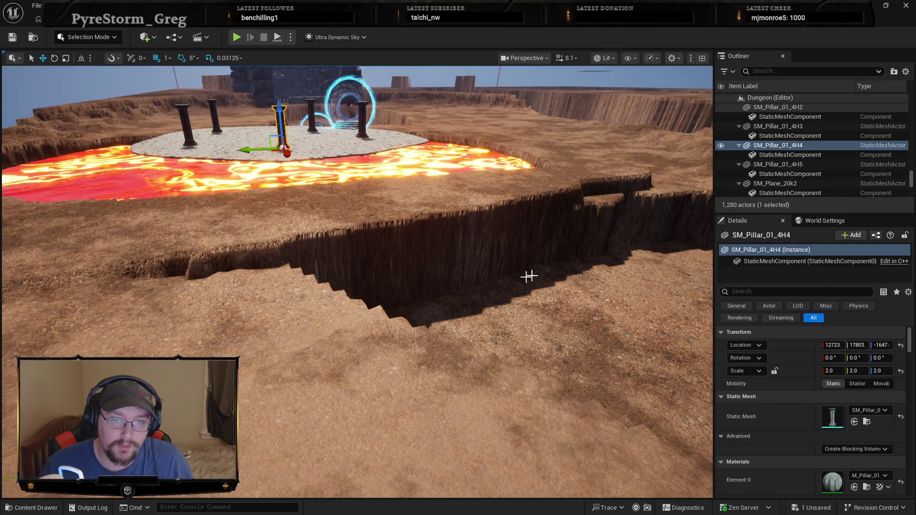
pyautogui.moveTo(538, 282)
pyautogui.mouseDown()
pyautogui.moveTo(611, 267)
pyautogui.moveTo(611, 368)
pyautogui.moveTo(611, 296)
pyautogui.moveTo(544, 301)
pyautogui.mouseUp()
pyautogui.scroll(2, 611, 291)
pyautogui.scroll(4, 611, 319)
pyautogui.scroll(1, 611, 367)
pyautogui.moveTo(451, 315)
pyautogui.mouseDown()
pyautogui.moveTo(451, 340)
pyautogui.moveTo(336, 331)
pyautogui.mouseUp()
# Drag the flattened white sphere (Sphere2) to a new spot across the dirt floor.
pyautogui.click(321, 297)
pyautogui.moveTo(306, 294)
pyautogui.mouseDown()
pyautogui.moveTo(420, 302)
pyautogui.moveTo(477, 279)
pyautogui.moveTo(431, 287)
pyautogui.moveTo(429, 309)
pyautogui.moveTo(401, 276)
pyautogui.moveTo(606, 305)
pyautogui.mouseUp()
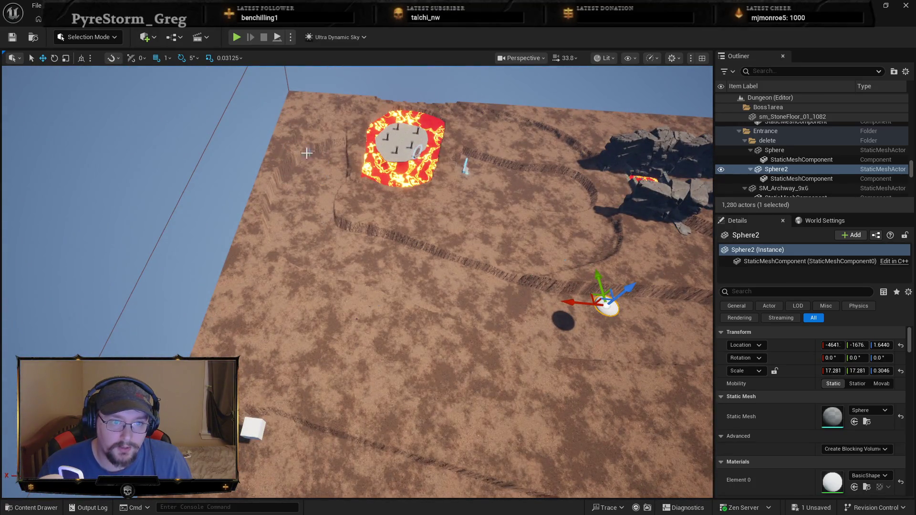
pyautogui.moveTo(409, 299)
pyautogui.mouseDown()
pyautogui.moveTo(392, 273)
pyautogui.moveTo(402, 281)
pyautogui.moveTo(423, 274)
pyautogui.moveTo(450, 251)
pyautogui.moveTo(429, 239)
pyautogui.moveTo(389, 280)
pyautogui.moveTo(406, 300)
pyautogui.mouseUp()
# Fly over the floor past the trenches and across the landscape to the rocky well.
pyautogui.scroll(-5, 423, 311)
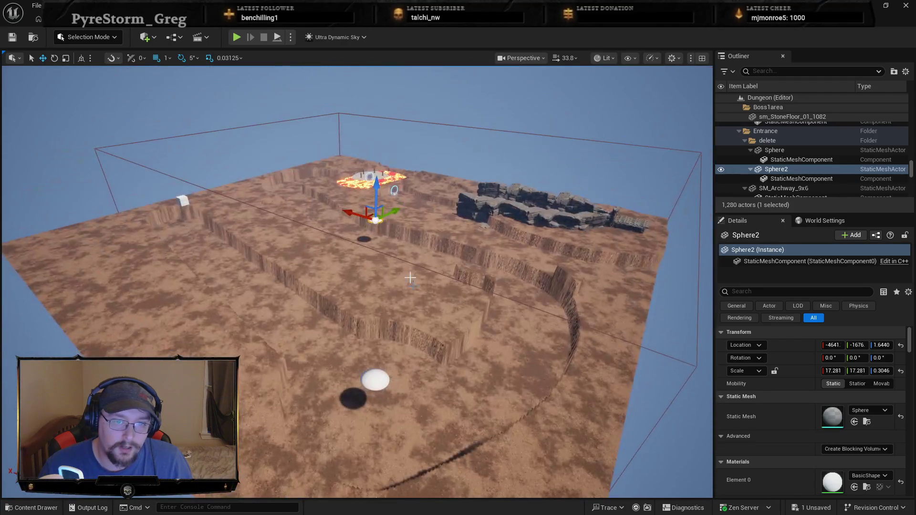
pyautogui.moveTo(366, 175); pyautogui.dragTo(438, 324)
pyautogui.click(253, 217)
pyautogui.moveTo(358, 281)
pyautogui.mouseDown()
pyautogui.moveTo(377, 253)
pyautogui.moveTo(396, 281)
pyautogui.moveTo(367, 253)
pyautogui.moveTo(382, 251)
pyautogui.mouseUp()
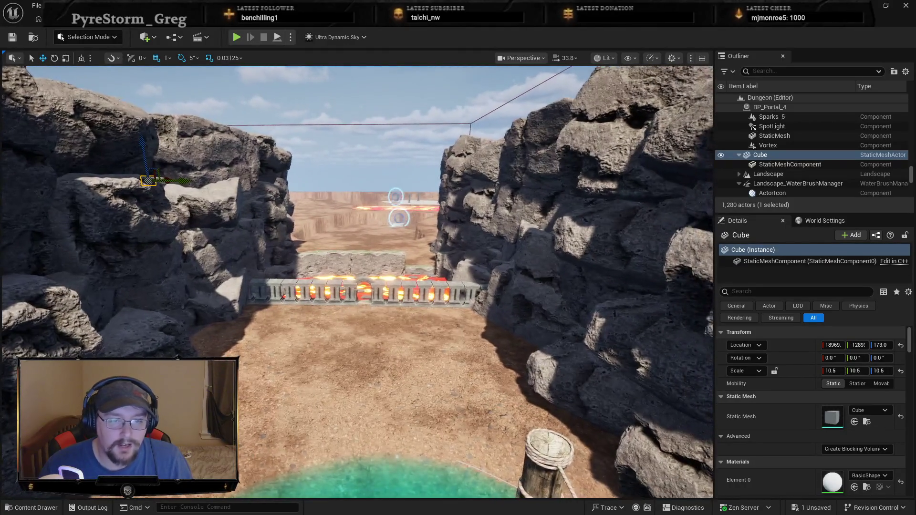
# Select the Ultra_Dynamic_Sky actor and browse its Sky Mode options.
pyautogui.moveTo(420, 332); pyautogui.dragTo(420, 332)
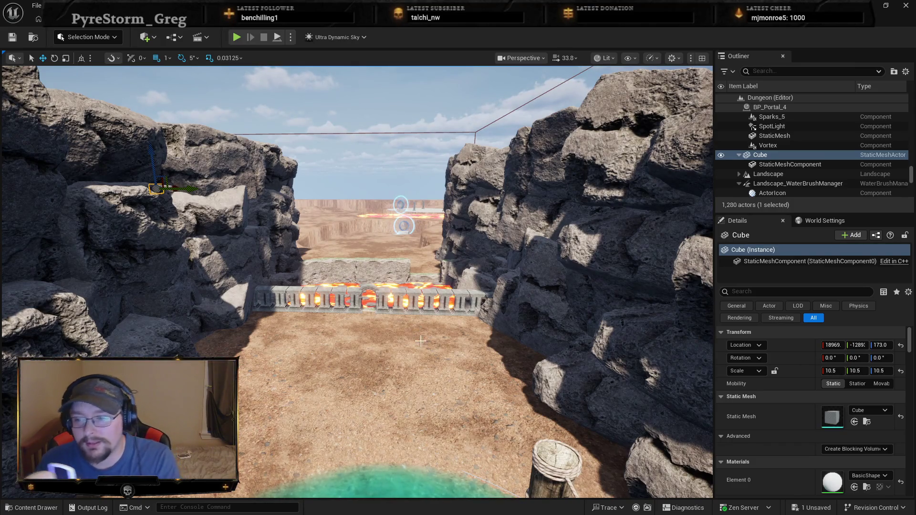
pyautogui.scroll(-10, 806, 176)
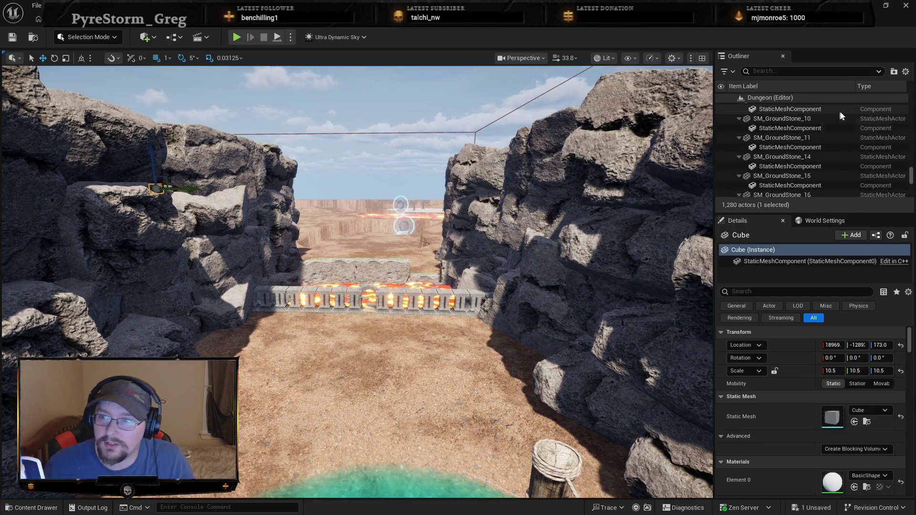
pyautogui.scroll(-5, 908, 171)
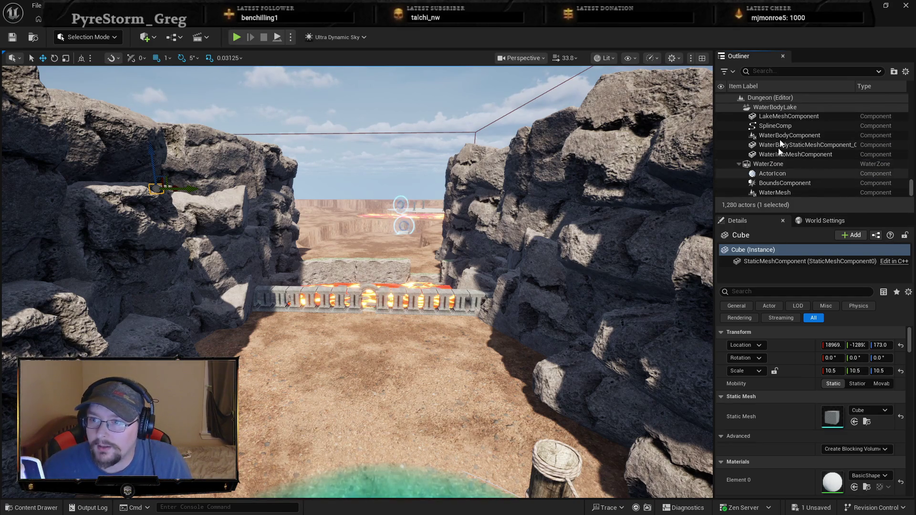
pyautogui.scroll(5, 813, 160)
pyautogui.click(813, 160)
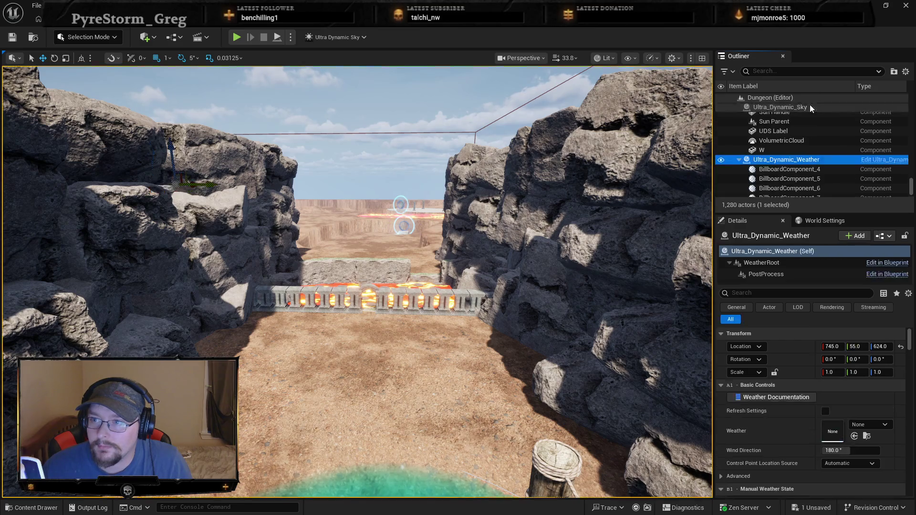
pyautogui.click(803, 107)
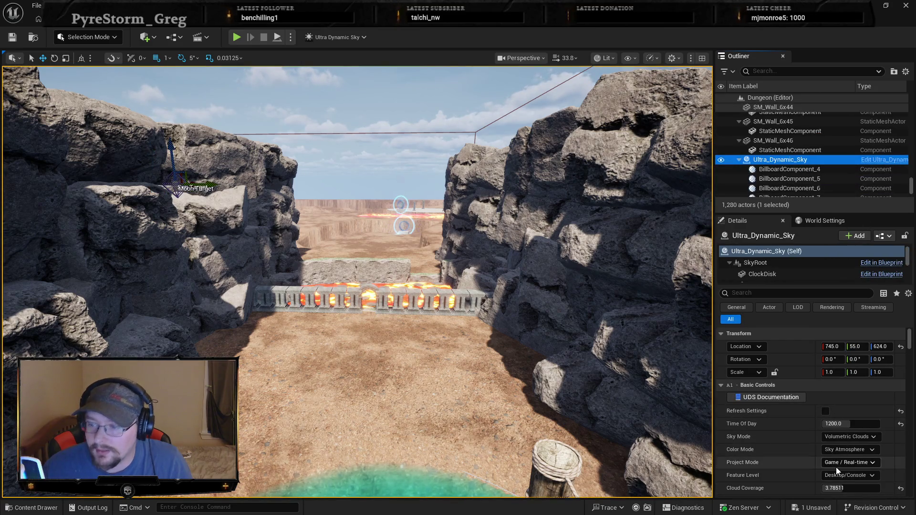
pyautogui.scroll(-1, 831, 452)
pyautogui.click(854, 423)
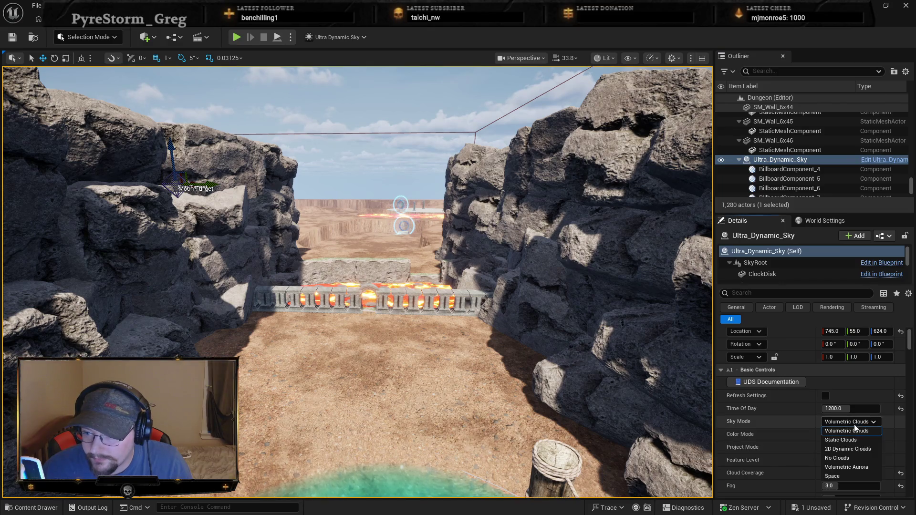
pyautogui.click(856, 420)
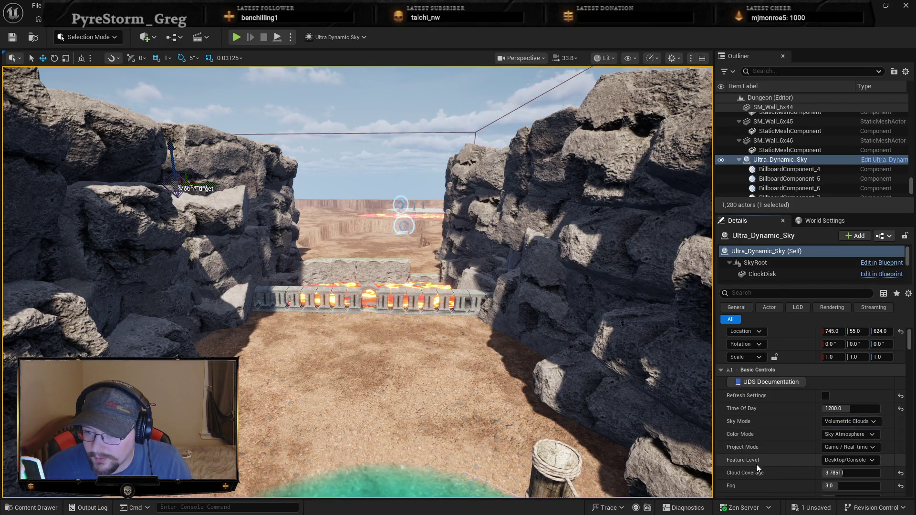
# Switch the sky mode to Space, then to Volumetric Aurora.
pyautogui.scroll(-2, 859, 420)
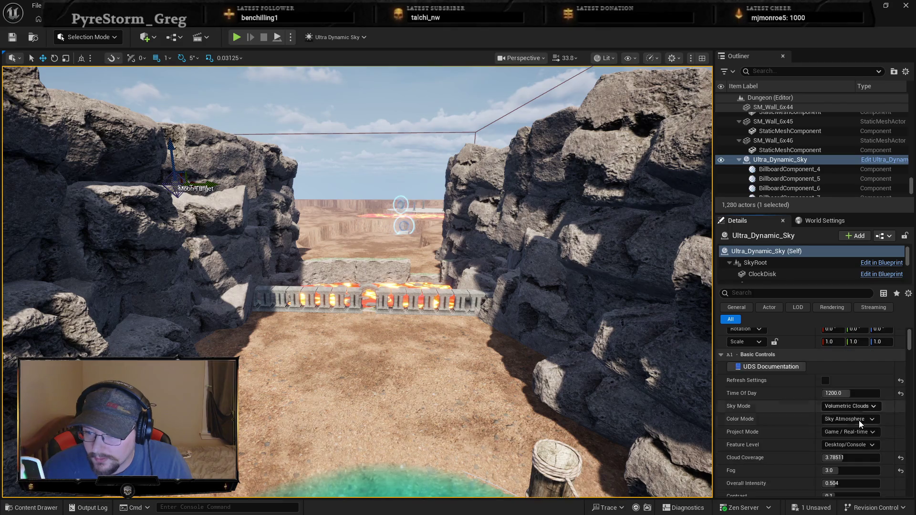
pyautogui.click(846, 403)
pyautogui.click(853, 423)
pyautogui.click(852, 391)
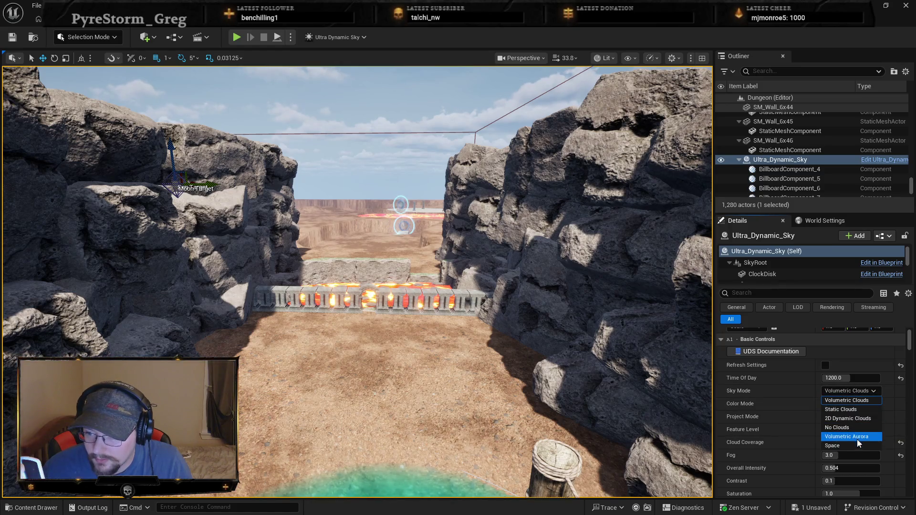
pyautogui.click(854, 448)
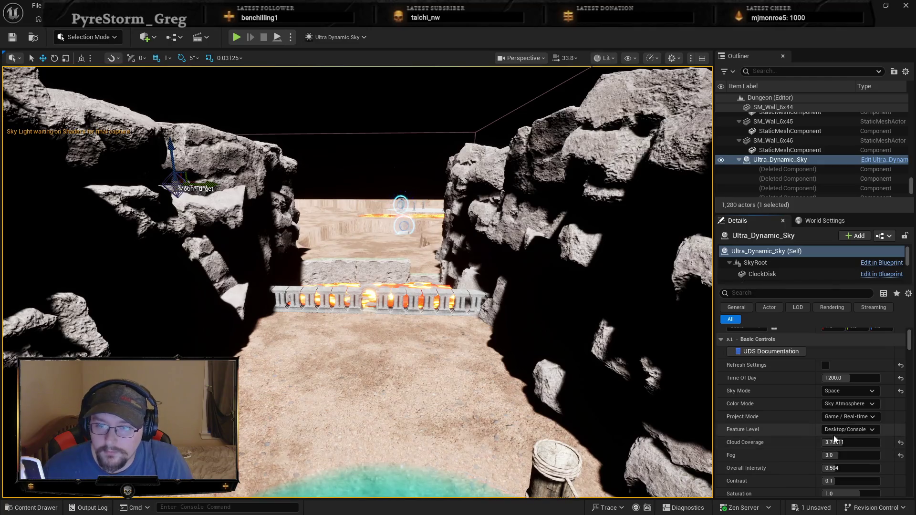
pyautogui.click(849, 391)
pyautogui.click(855, 440)
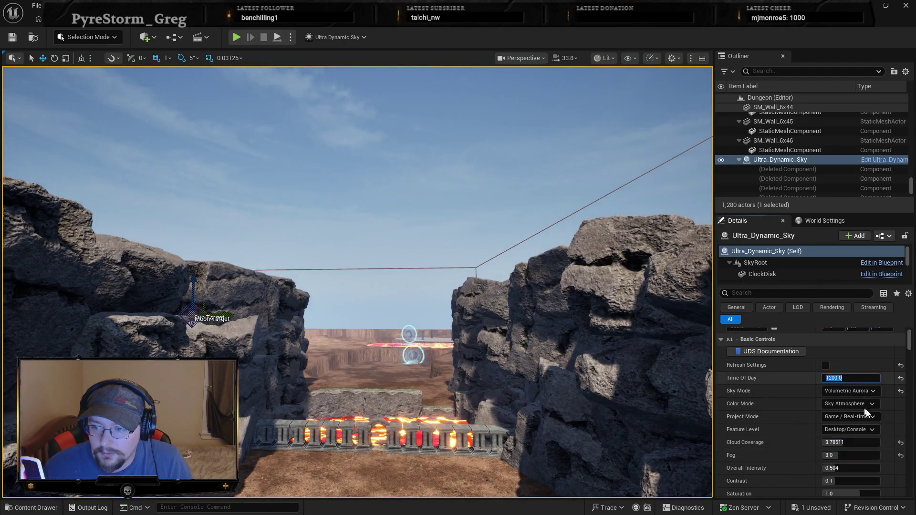
# Set the sky's Time Of Day to 1130, then to night-time 2230.
pyautogui.write('1130')
pyautogui.press('Return')
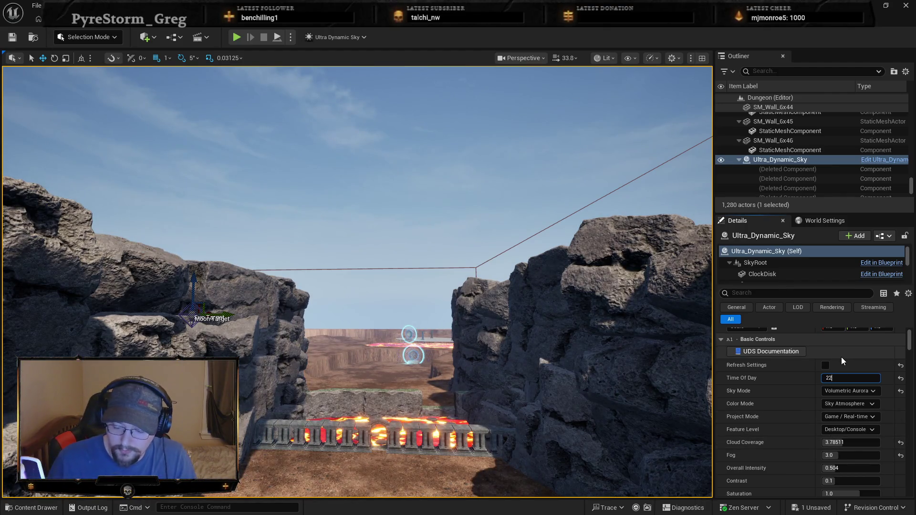
pyautogui.write('30')
pyautogui.press('Return')
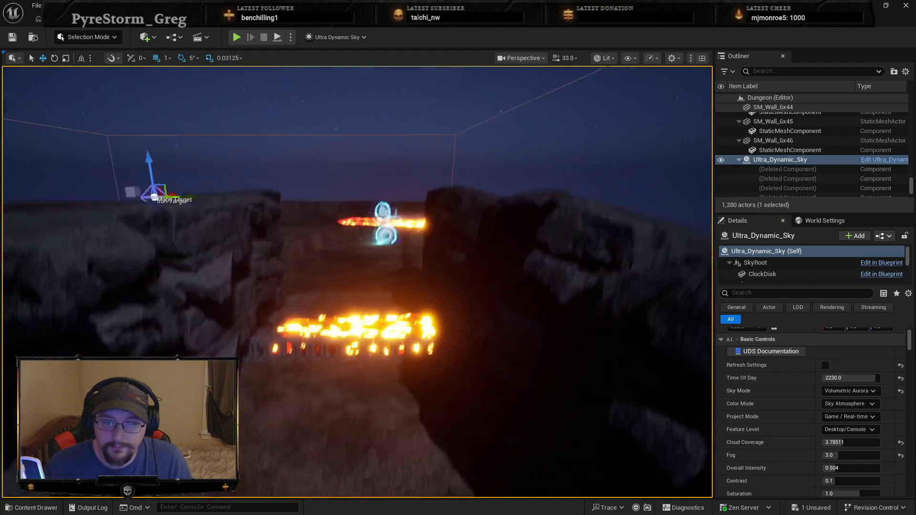
# Raise Ultra_Dynamic_Weather's Thunder/Lightning from 4.0 to about 8.54.
pyautogui.scroll(-3, 806, 450)
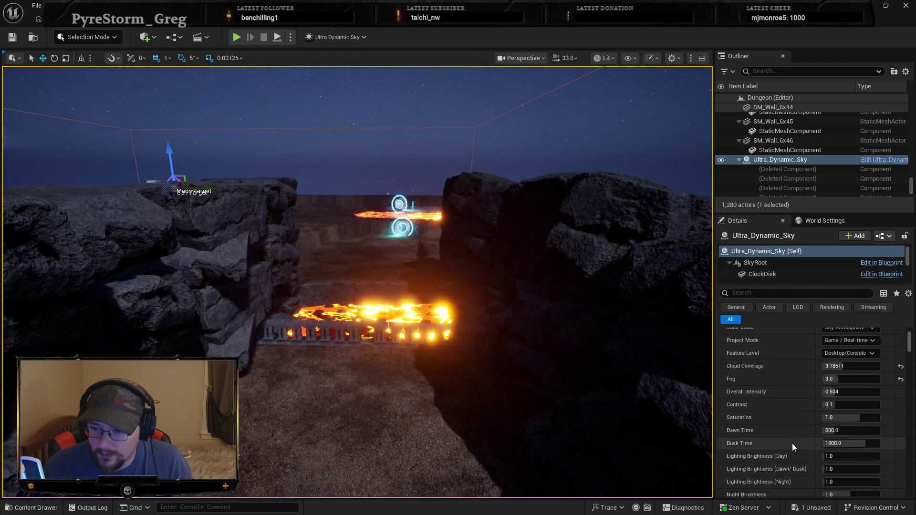
pyautogui.click(739, 160)
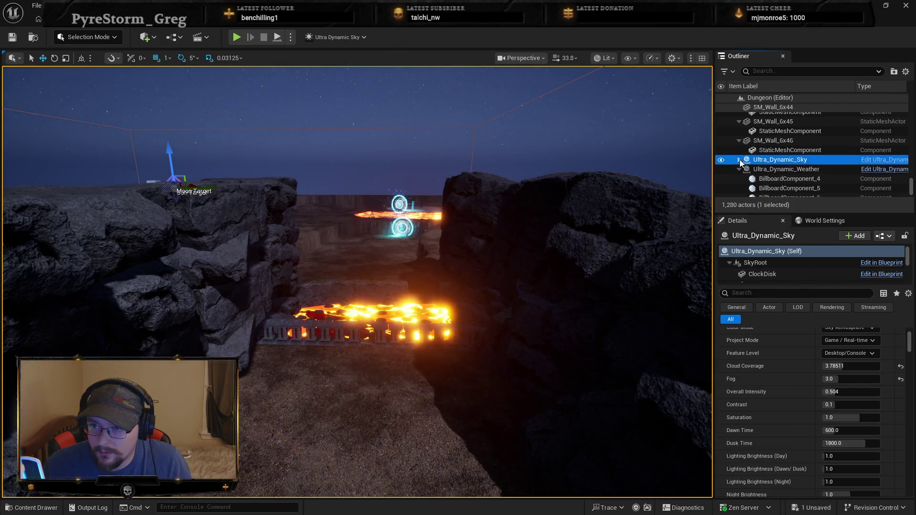
pyautogui.click(774, 170)
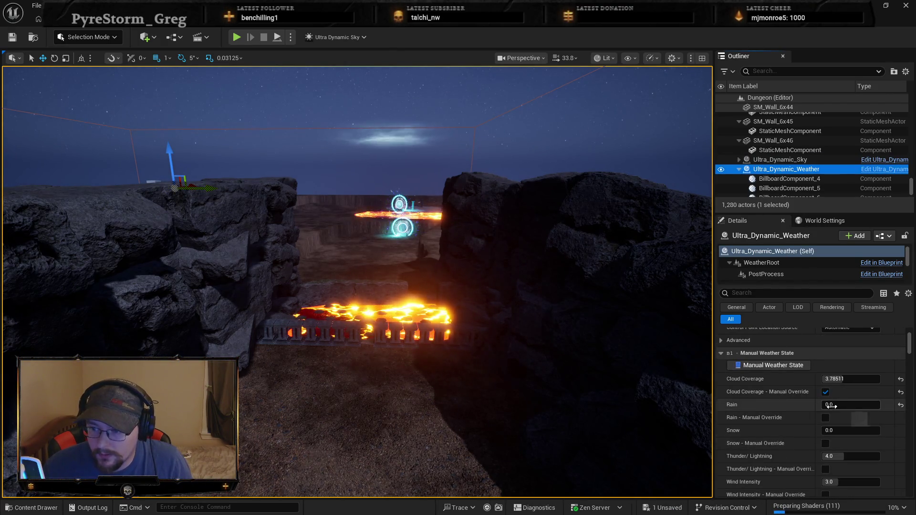
pyautogui.scroll(-1, 811, 439)
pyautogui.moveTo(835, 428); pyautogui.dragTo(839, 429)
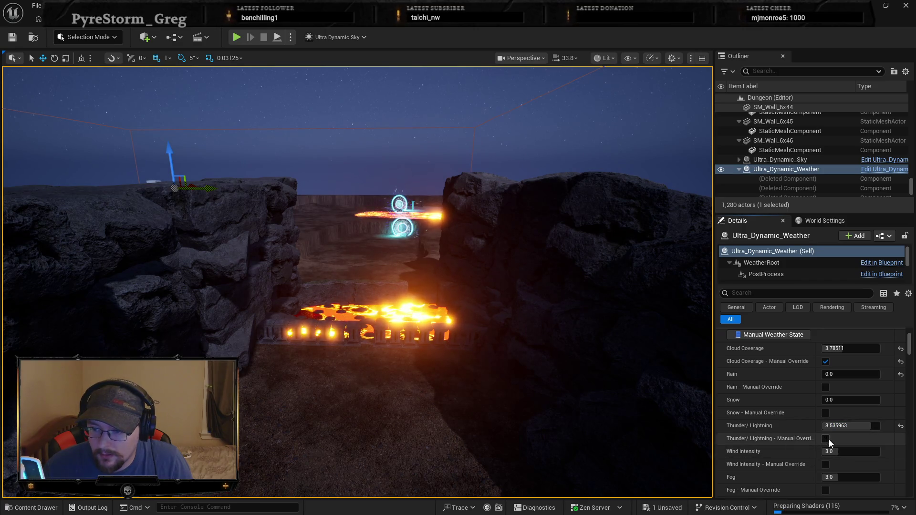
pyautogui.moveTo(579, 402); pyautogui.dragTo(579, 420)
pyautogui.rightClick(443, 390)
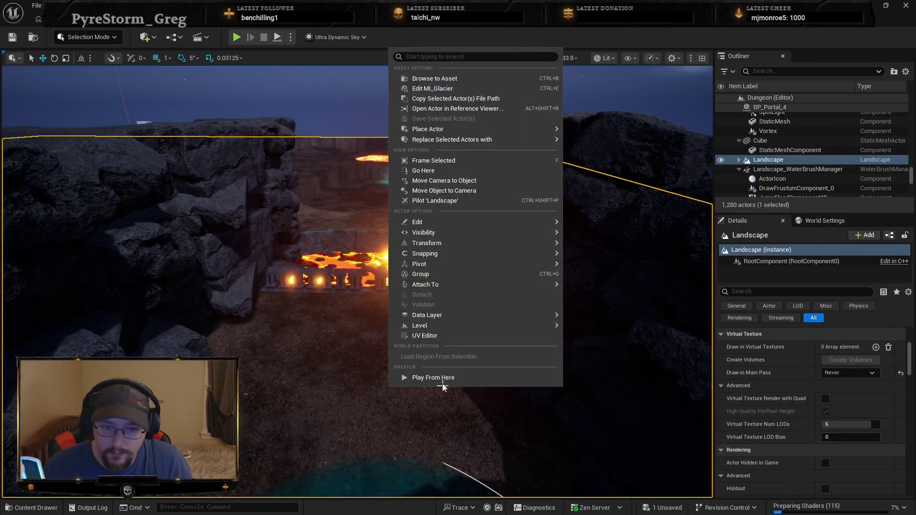
pyautogui.click(445, 379)
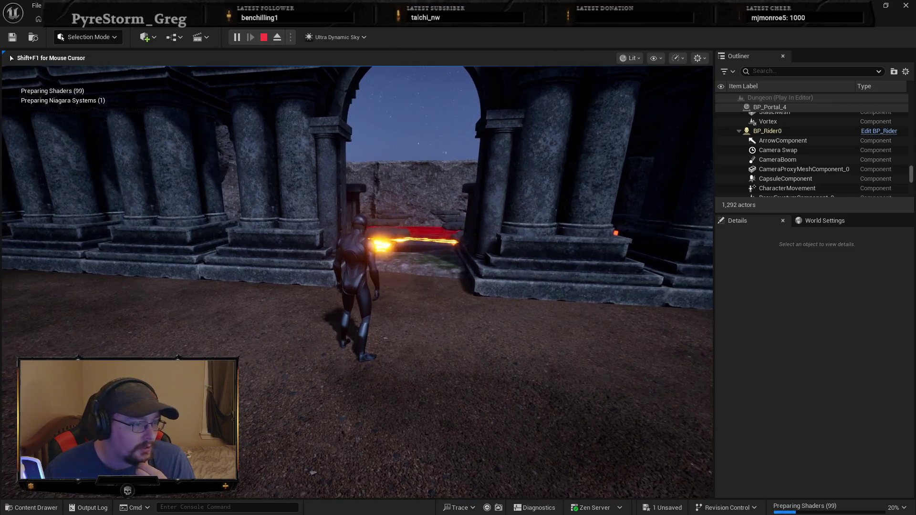
pyautogui.press('s')
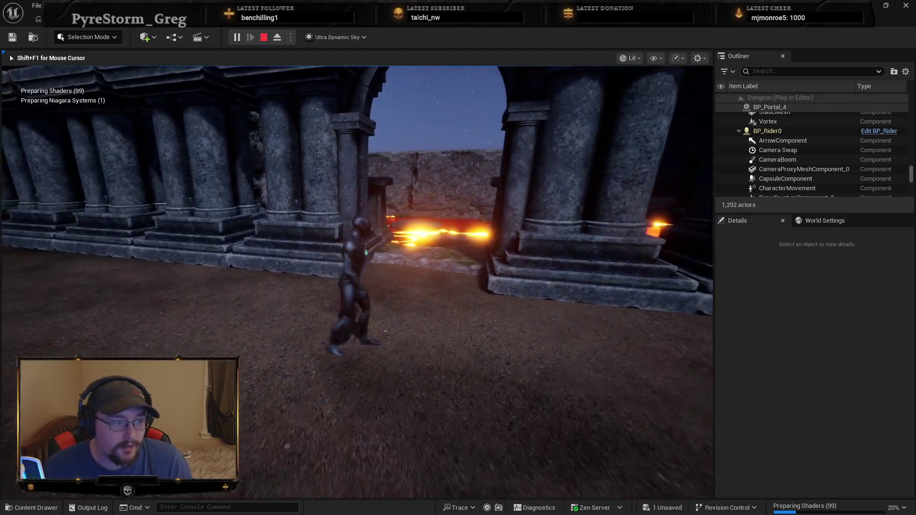
pyautogui.press('Escape')
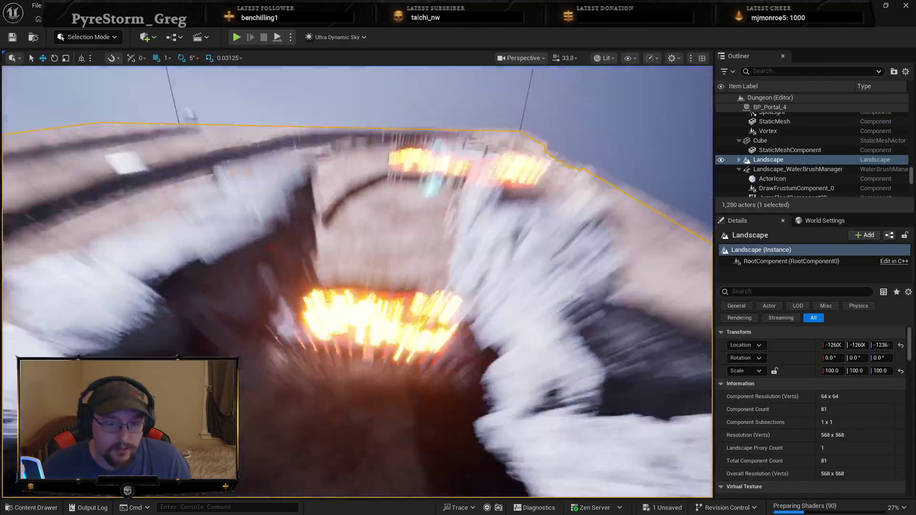
pyautogui.scroll(5, 371, 316)
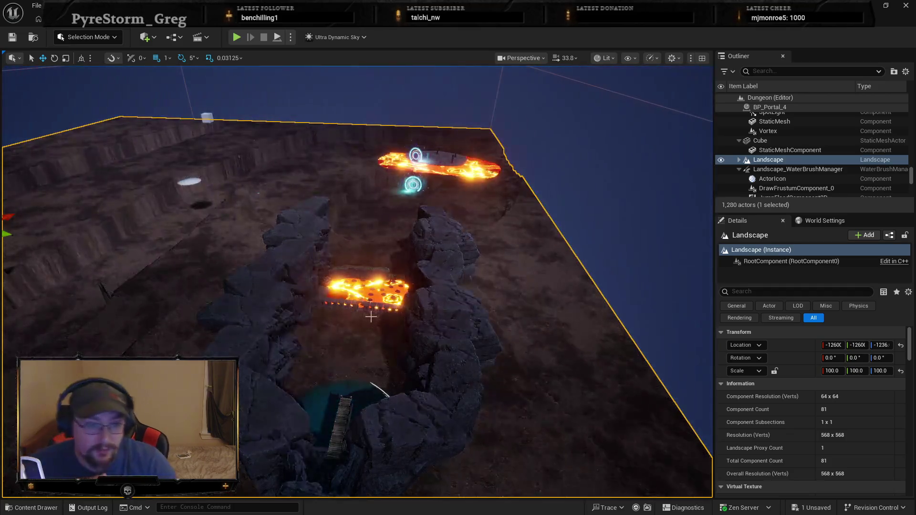
pyautogui.moveTo(354, 327); pyautogui.dragTo(356, 200)
pyautogui.moveTo(368, 286); pyautogui.dragTo(368, 327)
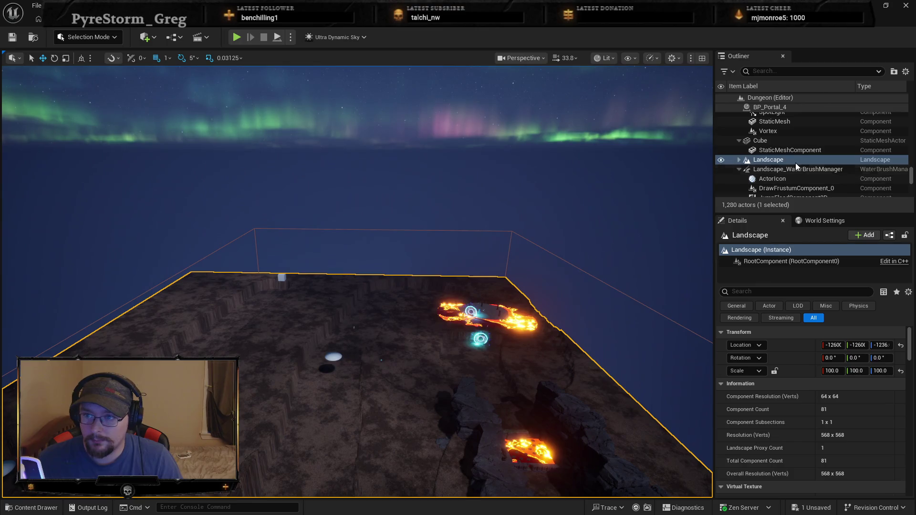
pyautogui.scroll(-15, 742, 162)
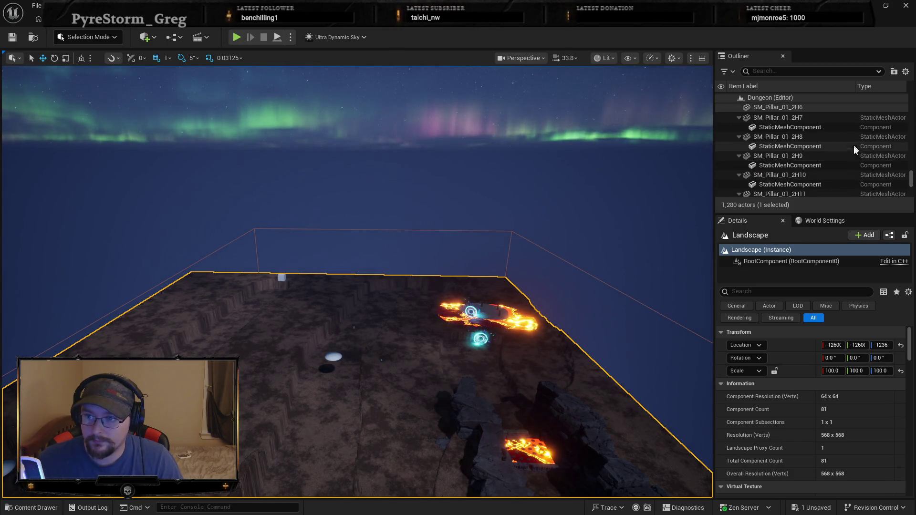
pyautogui.scroll(-5, 848, 153)
pyautogui.click(848, 159)
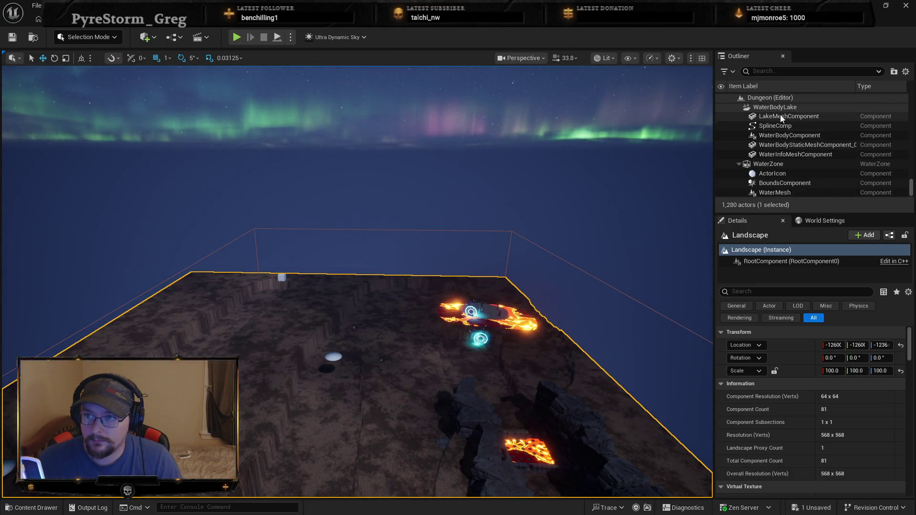
pyautogui.click(779, 108)
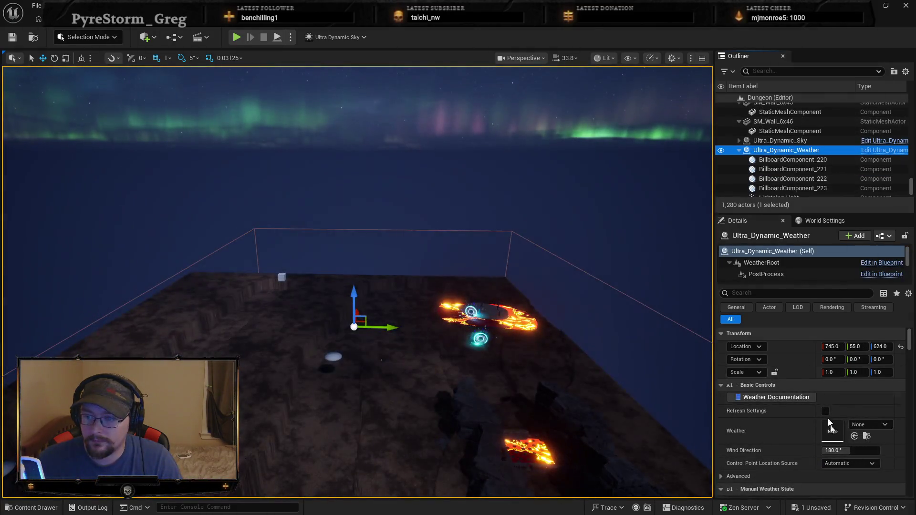
# Set Cloud Coverage to about 6.36 and Rain to 0.04, and nudge the fog slightly.
pyautogui.scroll(-3, 828, 400)
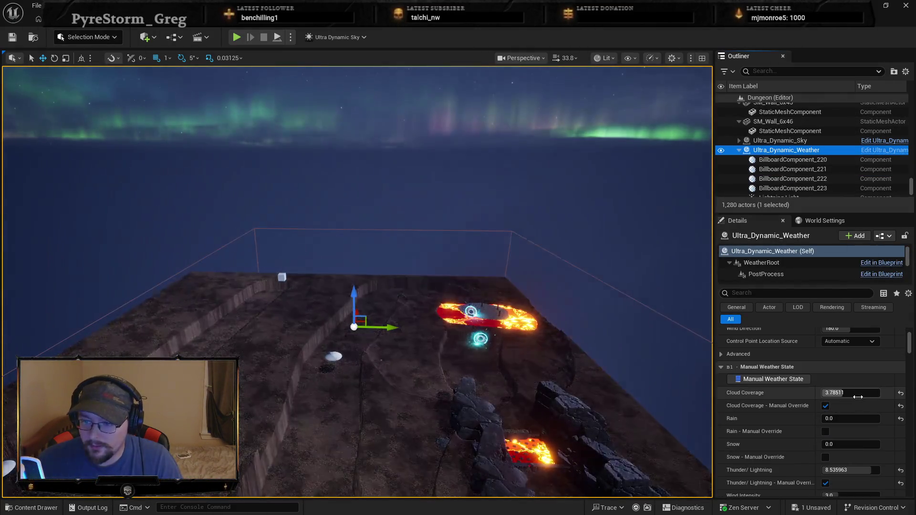
pyautogui.moveTo(850, 395); pyautogui.dragTo(878, 394)
pyautogui.moveTo(830, 418); pyautogui.dragTo(839, 418)
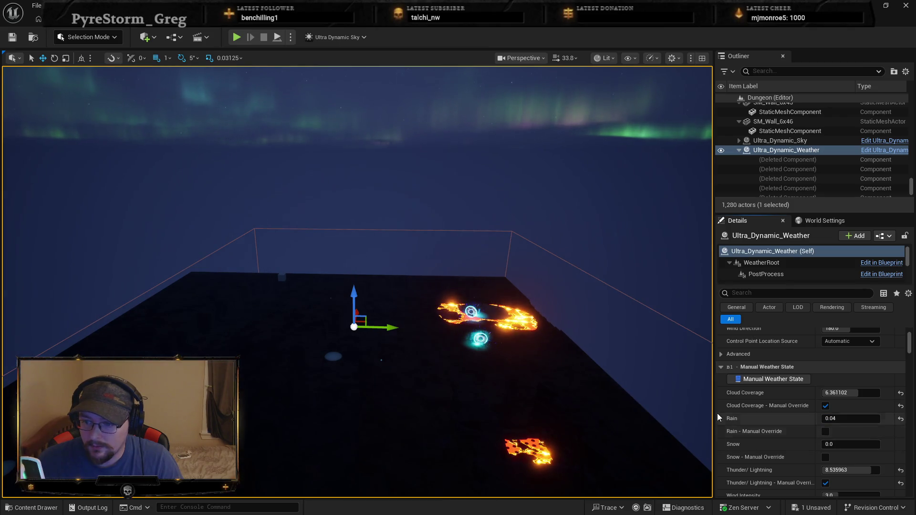
pyautogui.scroll(-5, 753, 414)
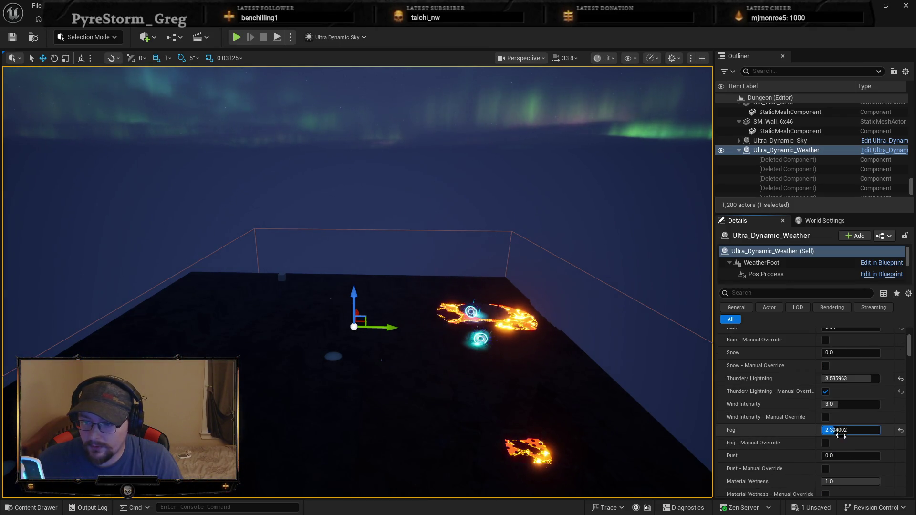
pyautogui.moveTo(841, 436); pyautogui.dragTo(842, 433)
# Sweep the view down to the bridge and bring up its context menu.
pyautogui.scroll(3, 826, 434)
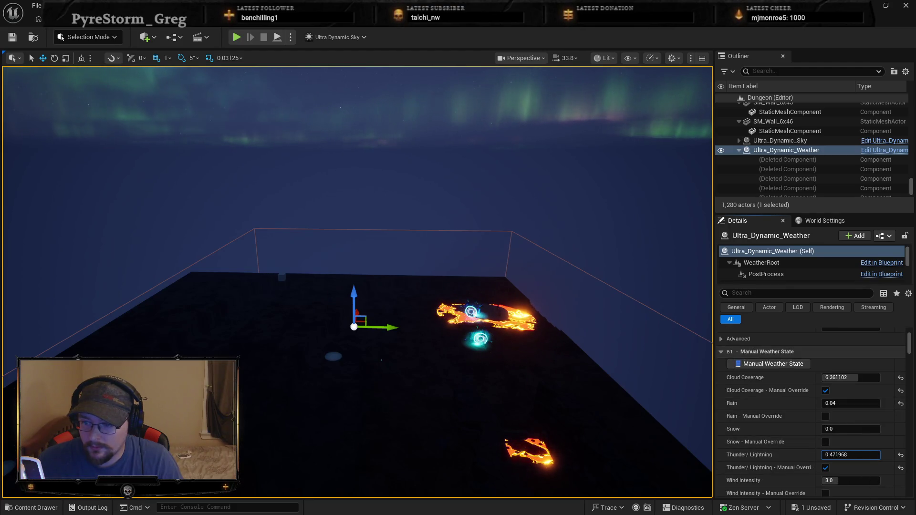
pyautogui.moveTo(525, 368)
pyautogui.mouseDown()
pyautogui.moveTo(572, 410)
pyautogui.moveTo(307, 375)
pyautogui.mouseUp()
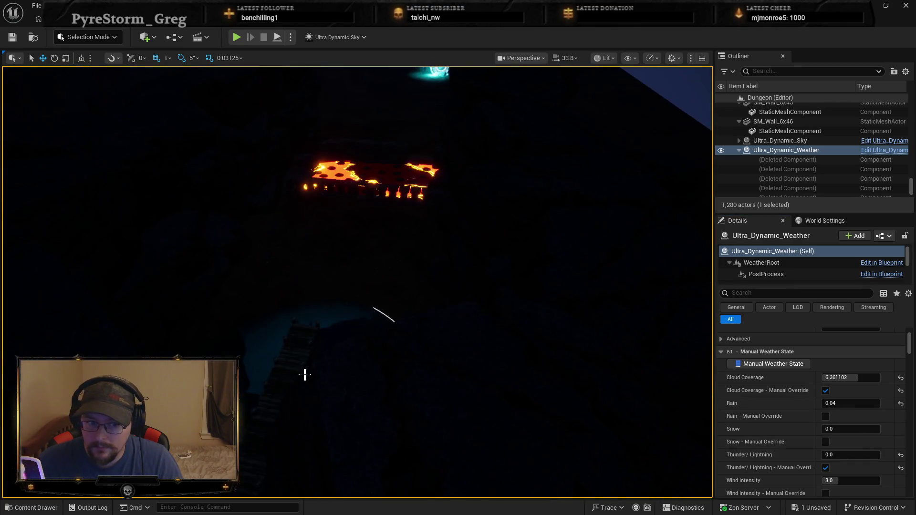
pyautogui.rightClick(307, 375)
pyautogui.click(338, 503)
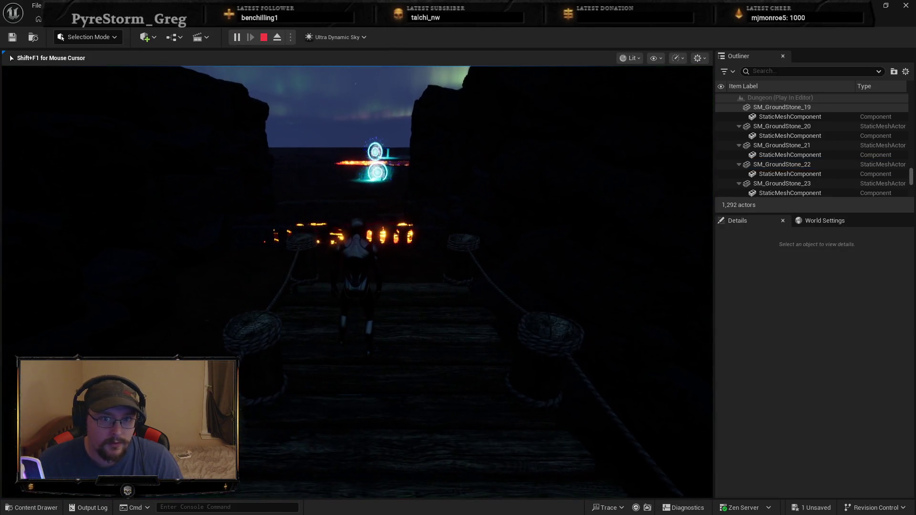
pyautogui.press('w')
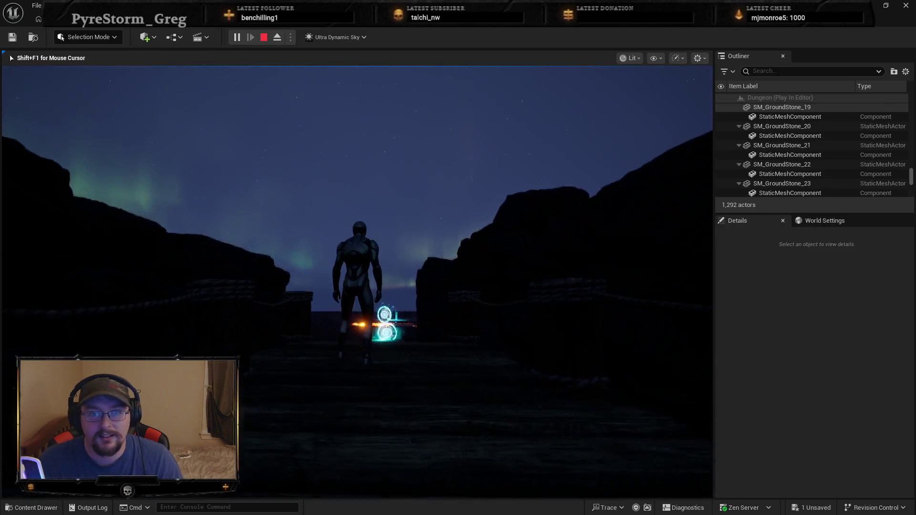
pyautogui.press('w')
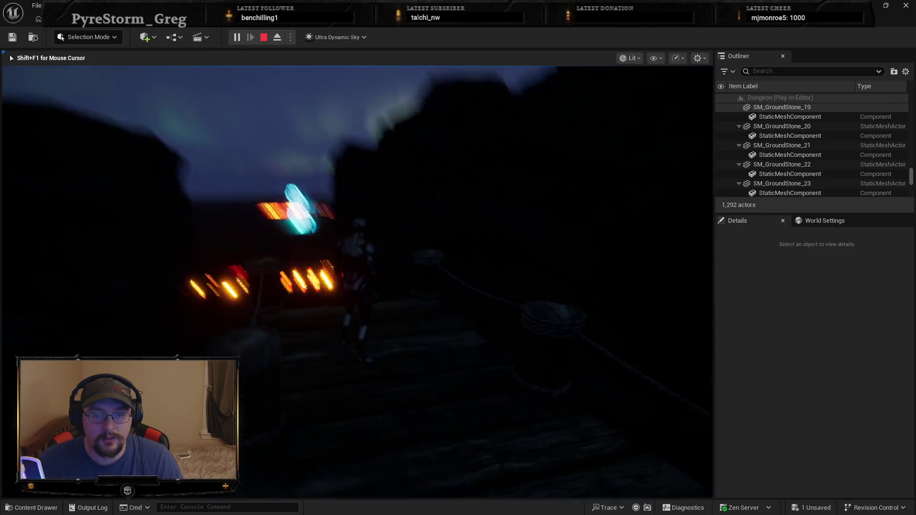
pyautogui.press('w')
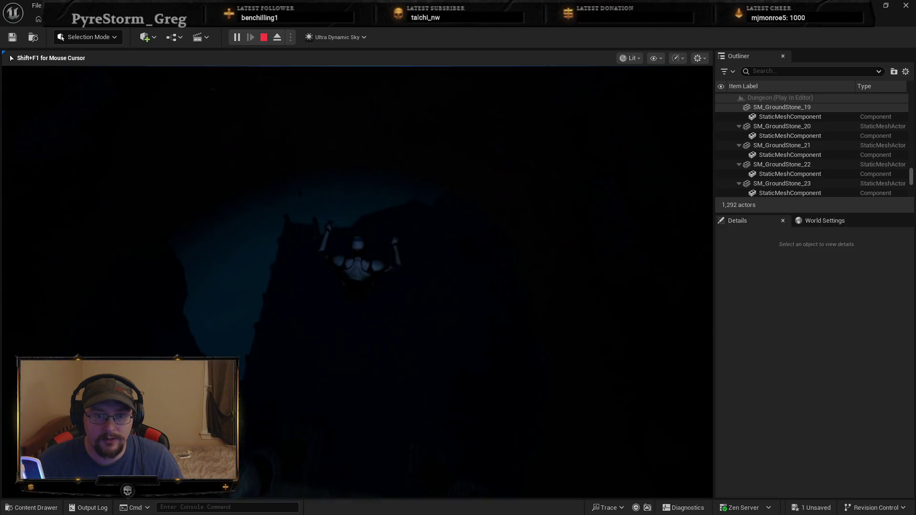
pyautogui.press('w')
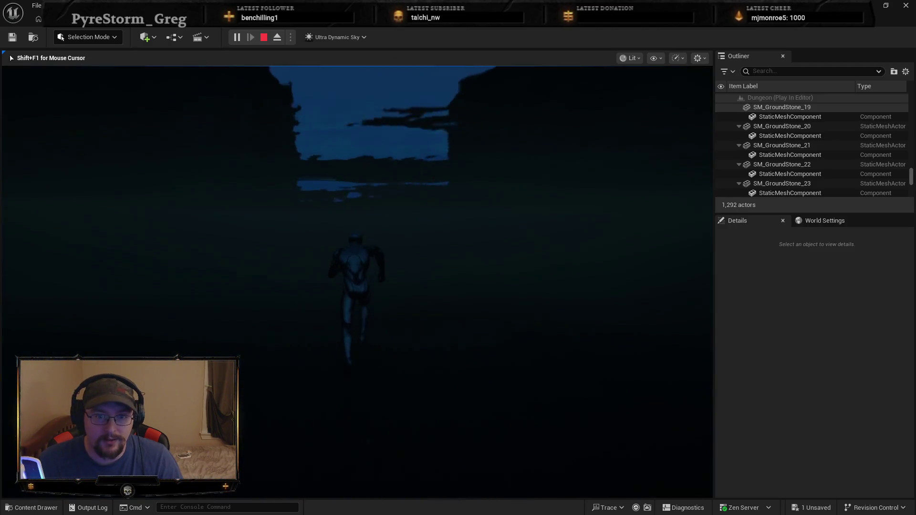
pyautogui.press('w')
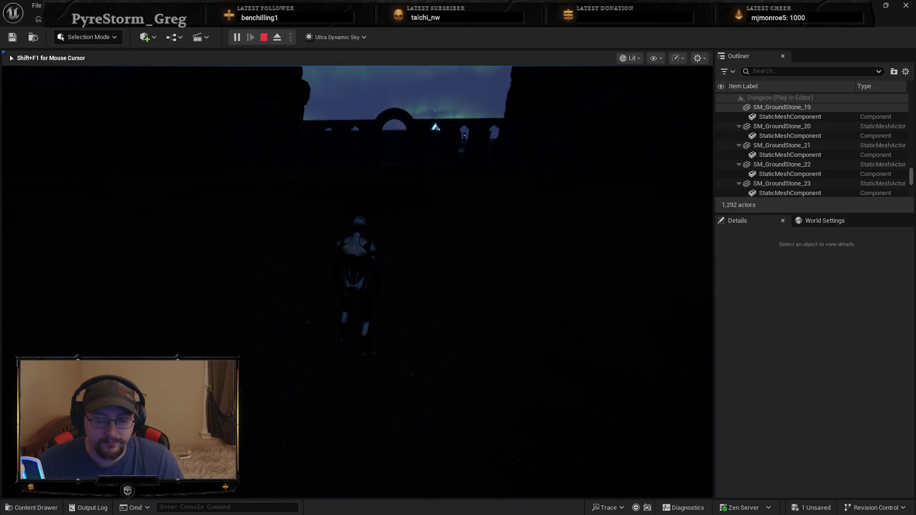
pyautogui.press('Escape')
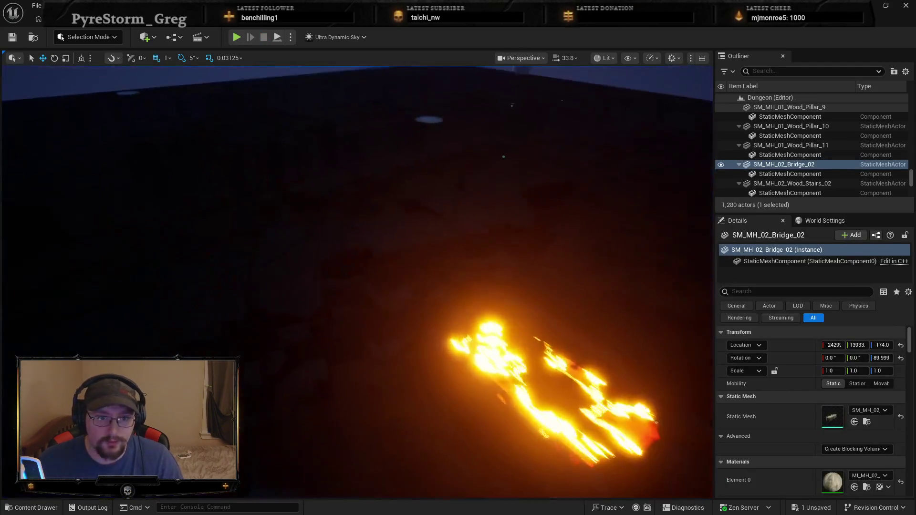
pyautogui.moveTo(397, 276); pyautogui.dragTo(397, 256)
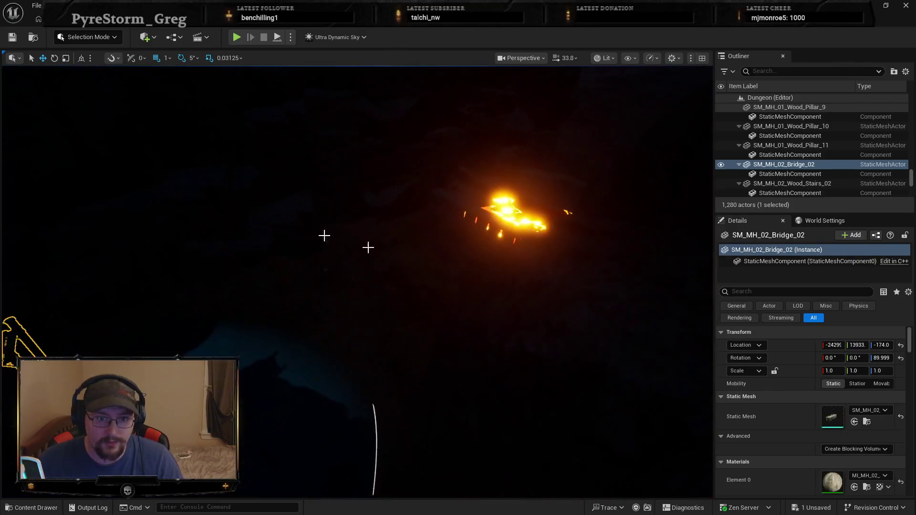
# Add a Spot Light from Quick Add > Lights and move it toward the lava platform.
pyautogui.click(116, 38)
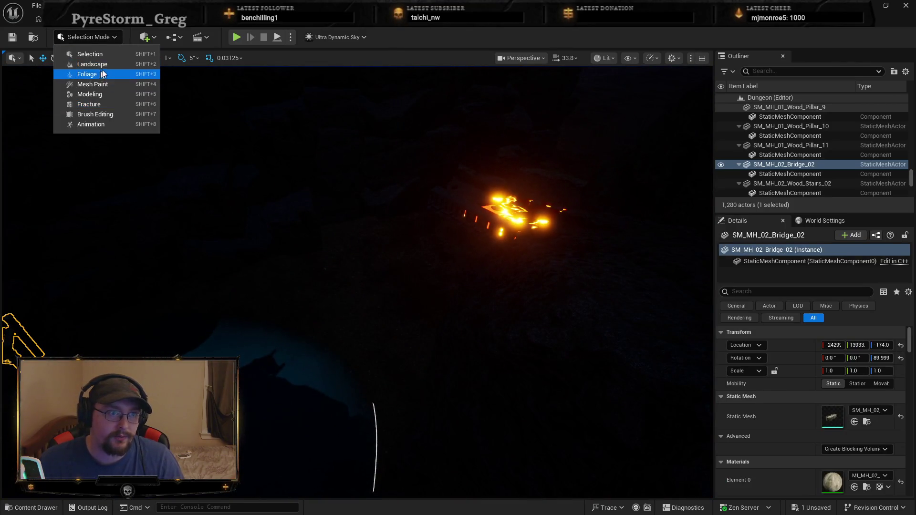
pyautogui.click(147, 37)
pyautogui.moveTo(184, 118)
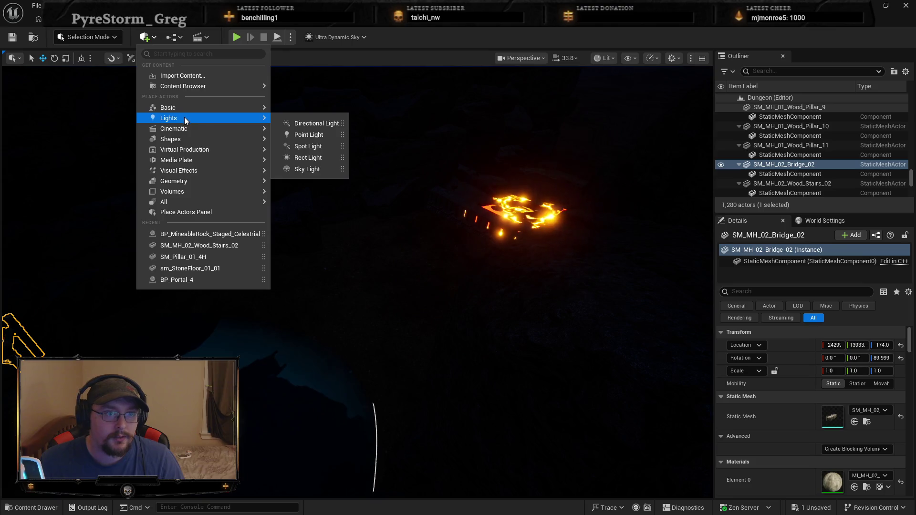
pyautogui.click(308, 146)
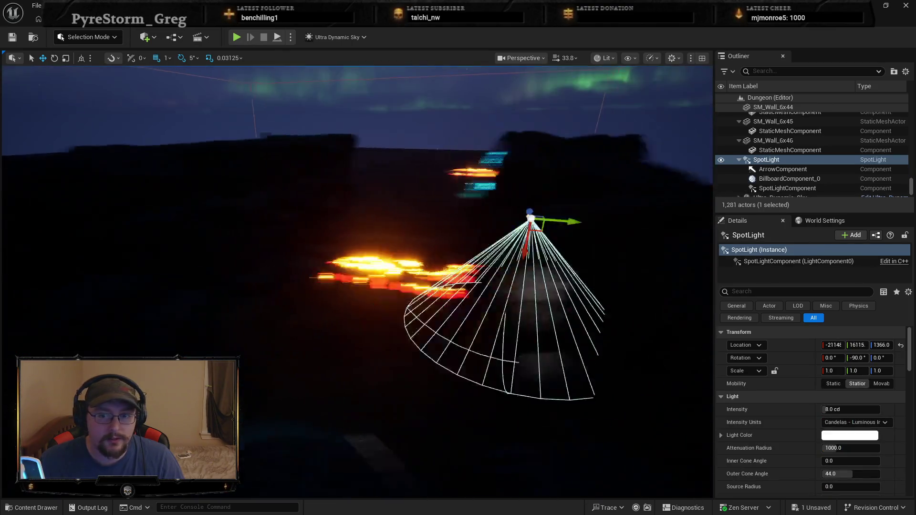
pyautogui.scroll(-1, 411, 276)
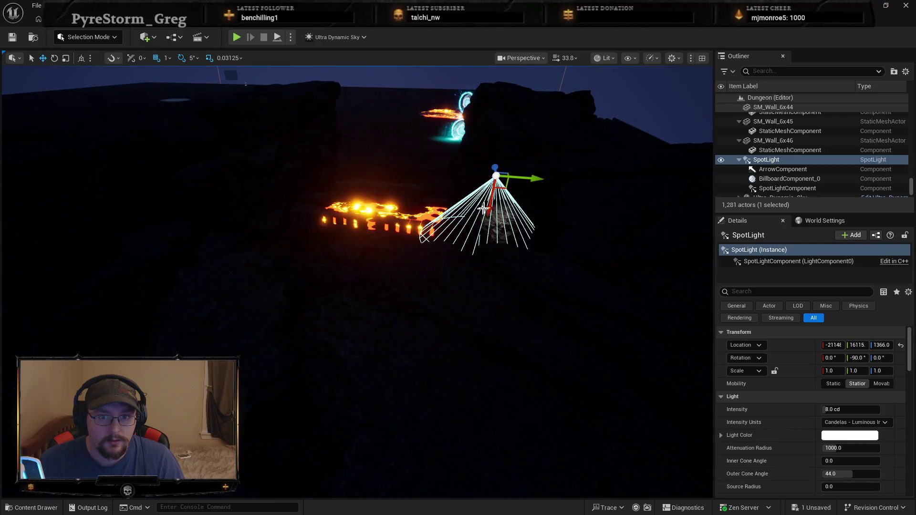
pyautogui.scroll(-3, 458, 282)
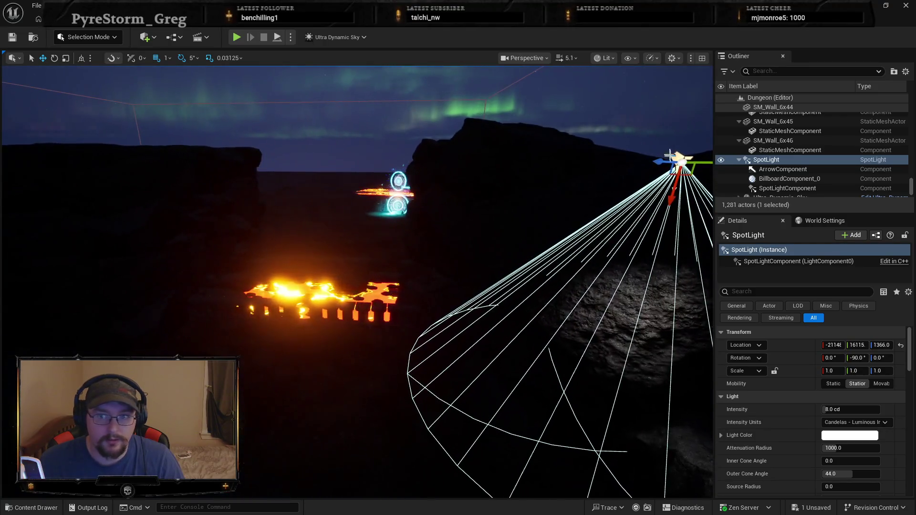
pyautogui.moveTo(677, 162)
pyautogui.mouseDown()
pyautogui.moveTo(485, 188)
pyautogui.moveTo(382, 231)
pyautogui.moveTo(338, 162)
pyautogui.moveTo(363, 306)
pyautogui.moveTo(368, 295)
pyautogui.moveTo(318, 120)
pyautogui.moveTo(291, 84)
pyautogui.mouseUp()
# Widen the spot light's attenuation radius to 16384 and lower it beneath the platform to -562.
pyautogui.press('e')
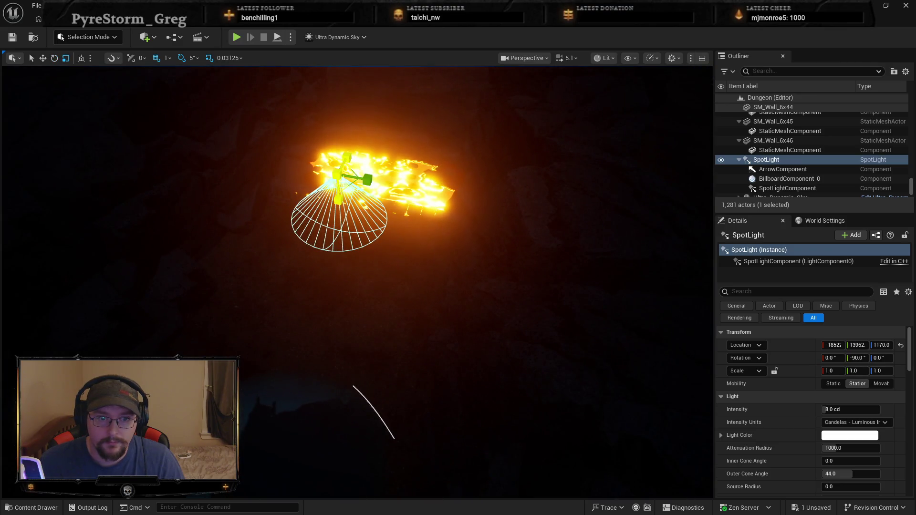
pyautogui.moveTo(338, 176); pyautogui.dragTo(343, 195)
pyautogui.press('w')
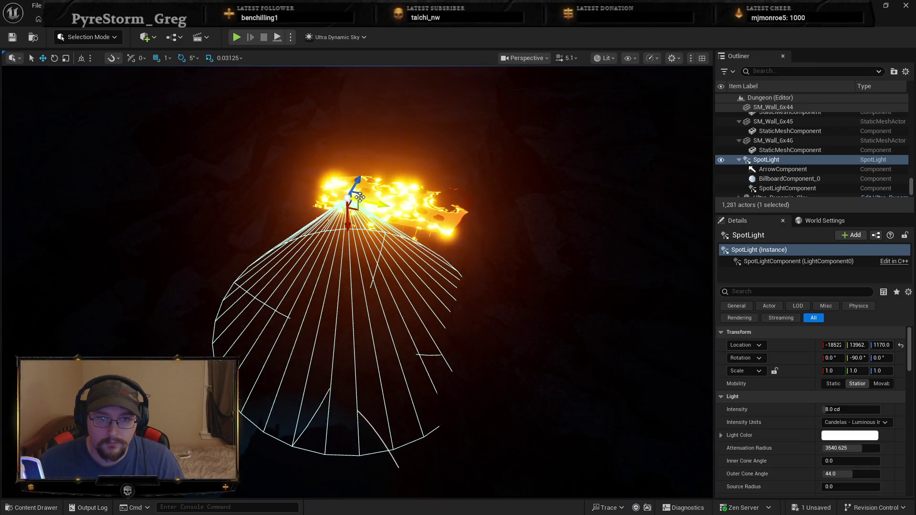
pyautogui.moveTo(347, 213)
pyautogui.mouseDown()
pyautogui.moveTo(354, 305)
pyautogui.moveTo(348, 297)
pyautogui.mouseUp()
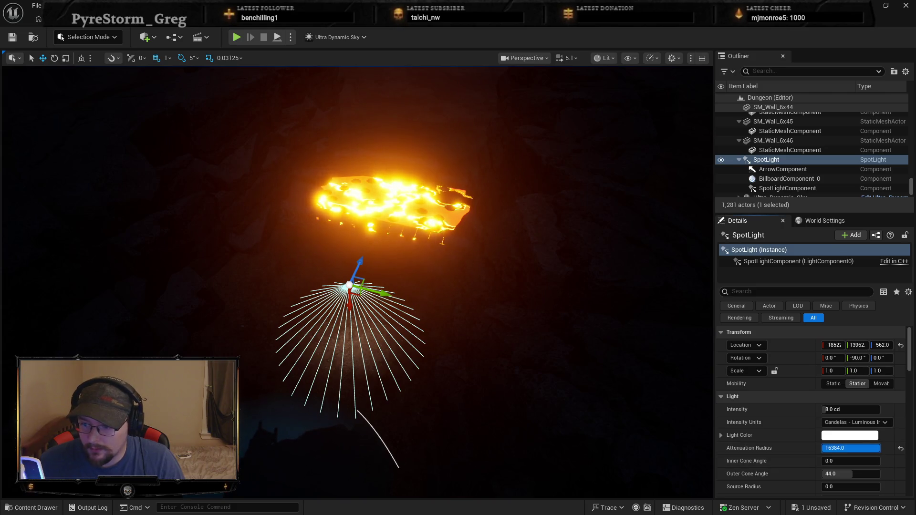
# Set the spot light's intensity to 50 cd and reposition it under the lava platform.
pyautogui.click(833, 411)
pyautogui.write('1')
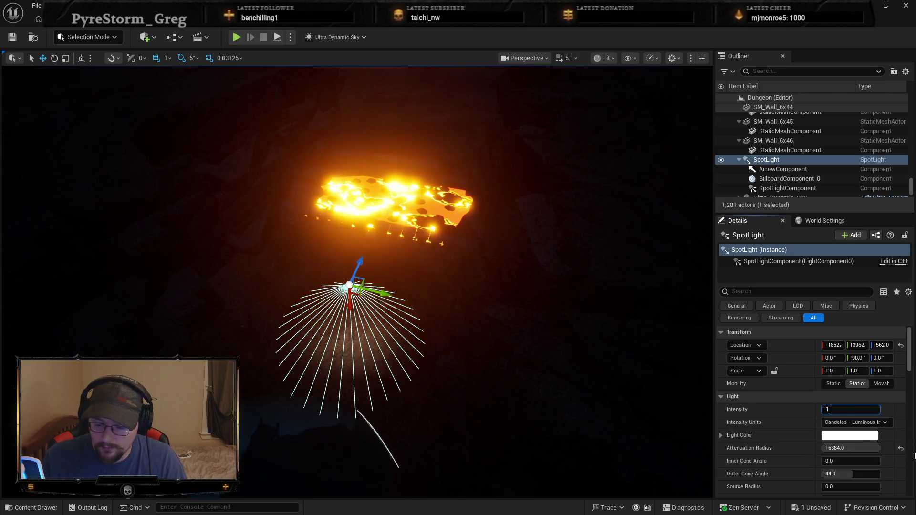
pyautogui.write('50')
pyautogui.press('Return')
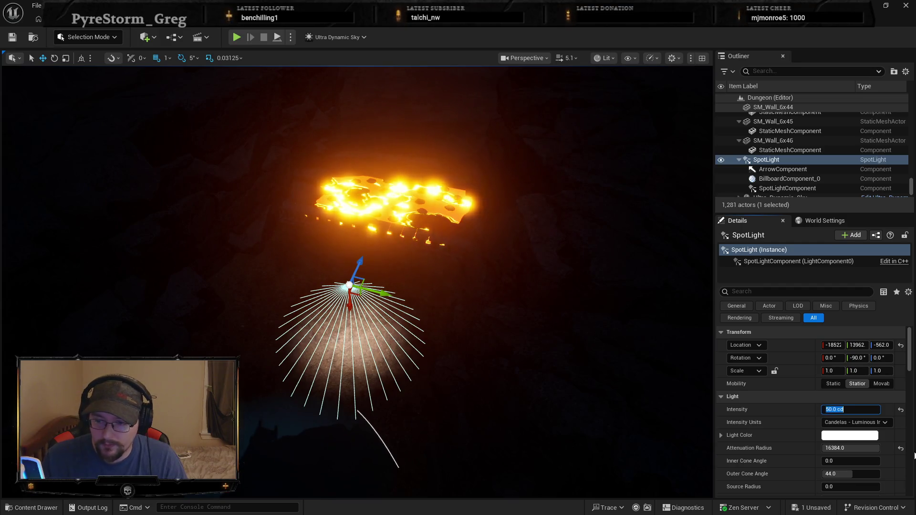
pyautogui.moveTo(350, 303); pyautogui.dragTo(348, 260)
pyautogui.press('f')
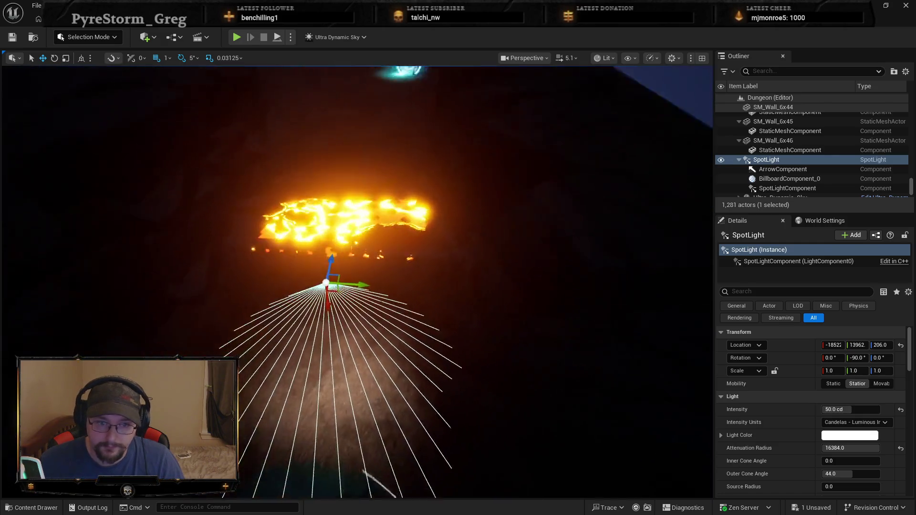
pyautogui.moveTo(379, 296)
pyautogui.mouseDown()
pyautogui.moveTo(299, 255)
pyautogui.moveTo(286, 284)
pyautogui.moveTo(263, 196)
pyautogui.moveTo(317, 239)
pyautogui.moveTo(502, 205)
pyautogui.moveTo(363, 397)
pyautogui.mouseUp()
# Alt-drag a duplicate, SpotLight4, and lower it to -306 to light the cave floor.
pyautogui.moveTo(353, 471)
pyautogui.keyDown('alt'); pyautogui.mouseDown()
pyautogui.moveTo(372, 446)
pyautogui.moveTo(364, 433)
pyautogui.moveTo(411, 224)
pyautogui.mouseUp(); pyautogui.keyUp('alt')
pyautogui.keyDown('alt'); pyautogui.moveTo(405, 193); pyautogui.dragTo(383, 282); pyautogui.keyUp('alt')
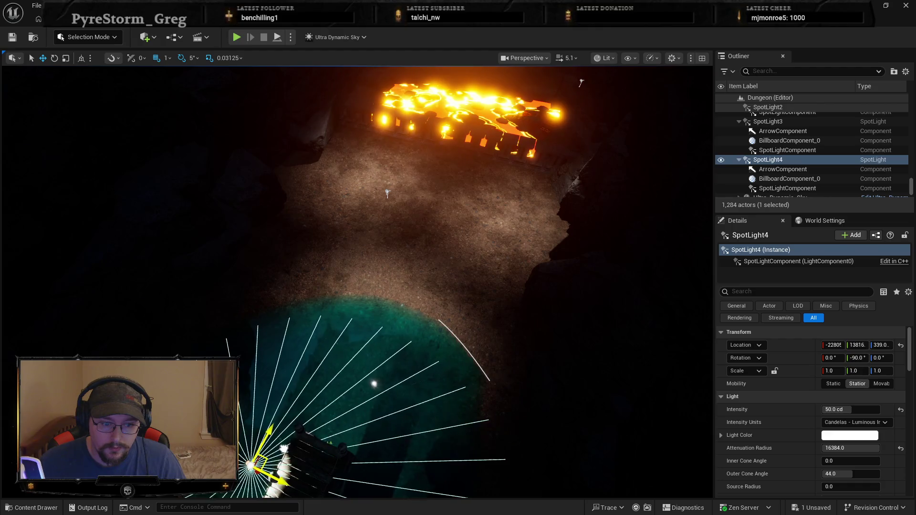
pyautogui.moveTo(387, 193)
pyautogui.keyDown('alt'); pyautogui.mouseDown()
pyautogui.moveTo(491, 221)
pyautogui.moveTo(429, 267)
pyautogui.moveTo(353, 286)
pyautogui.mouseUp(); pyautogui.keyUp('alt')
pyautogui.moveTo(353, 324); pyautogui.dragTo(353, 401)
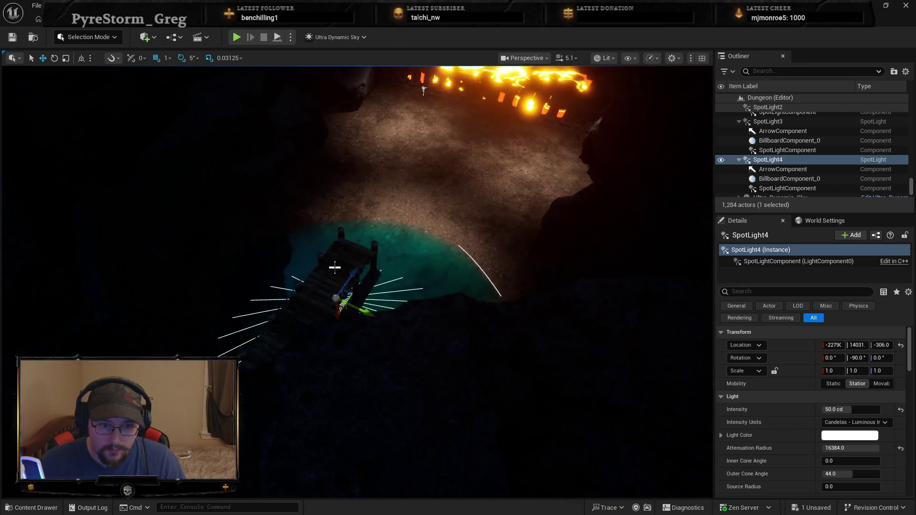
# Start Play From Here on the bridge.
pyautogui.rightClick(337, 262)
pyautogui.moveTo(381, 393)
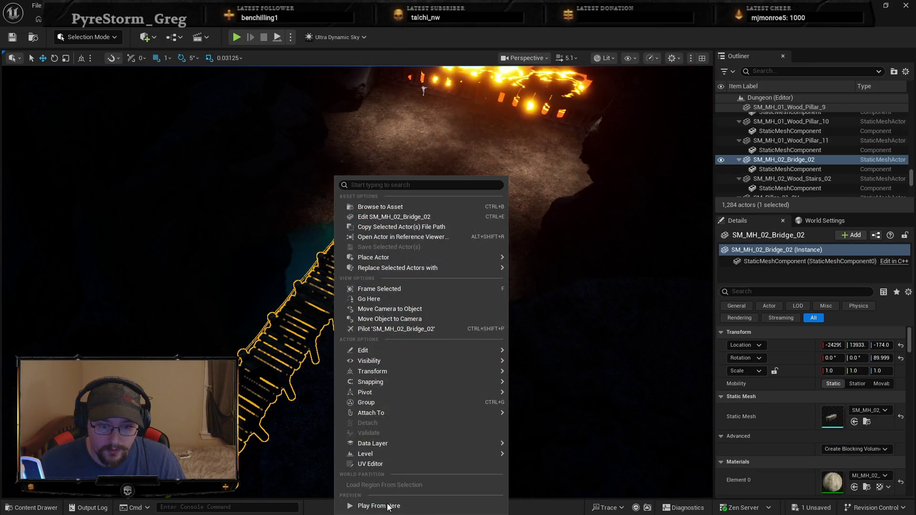
pyautogui.click(378, 506)
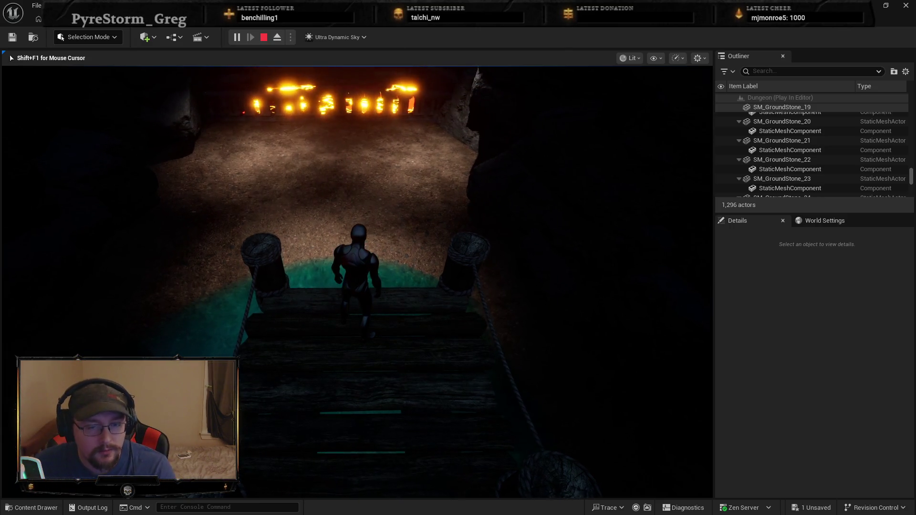
# Run the character off the bridge through the lit cave, firing a shot, then end the session.
pyautogui.press('w')
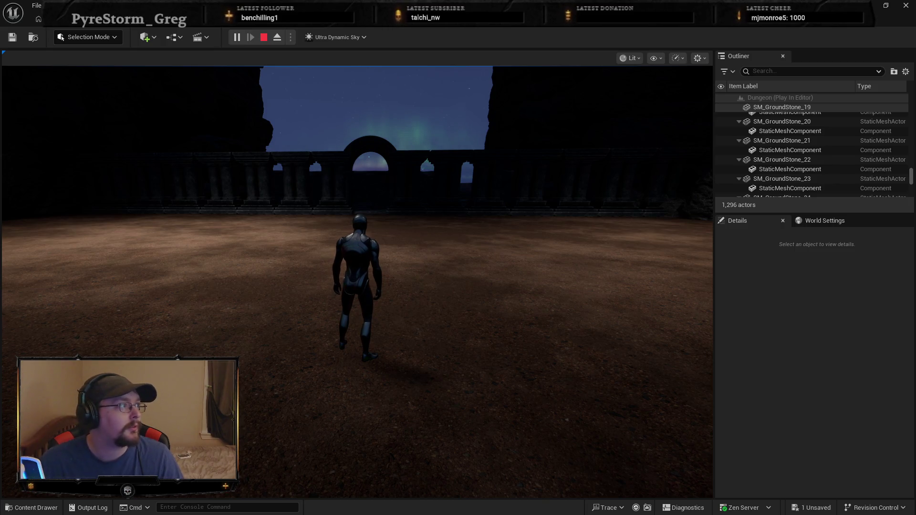
pyautogui.click(166, 258)
pyautogui.press('w')
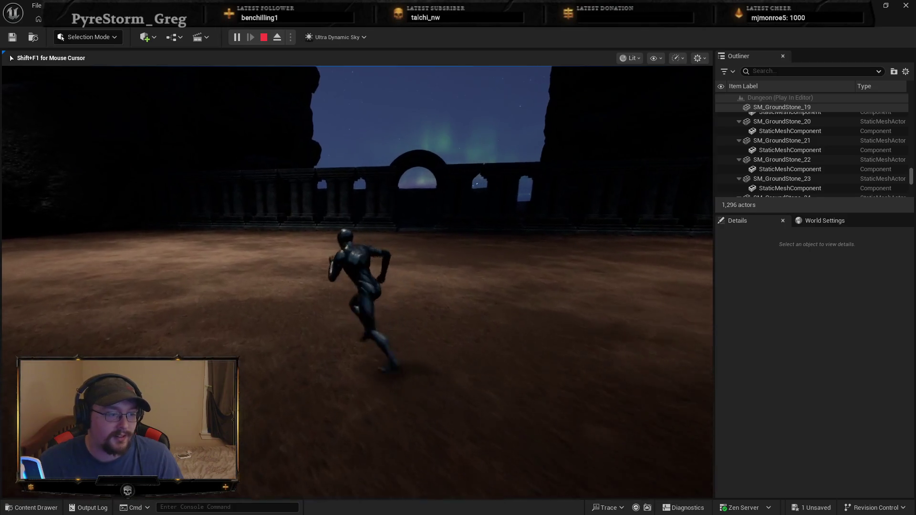
pyautogui.click(357, 282)
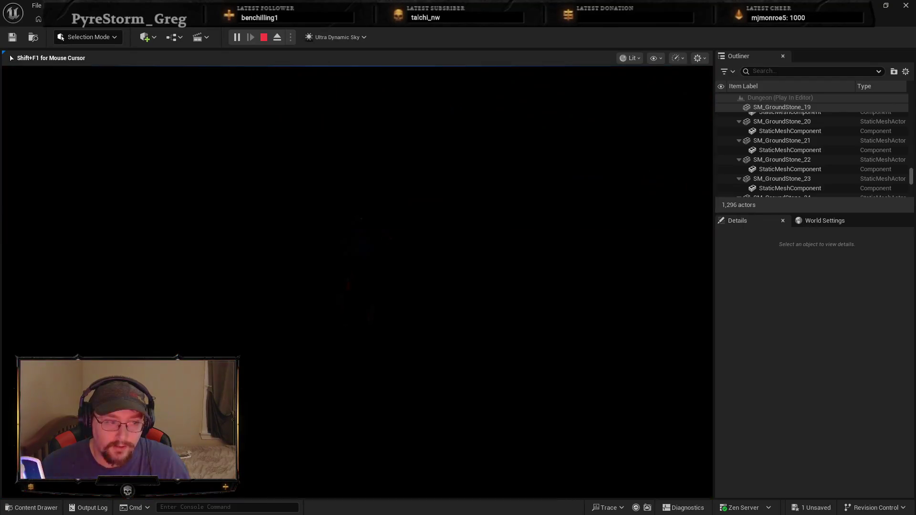
pyautogui.press('Escape')
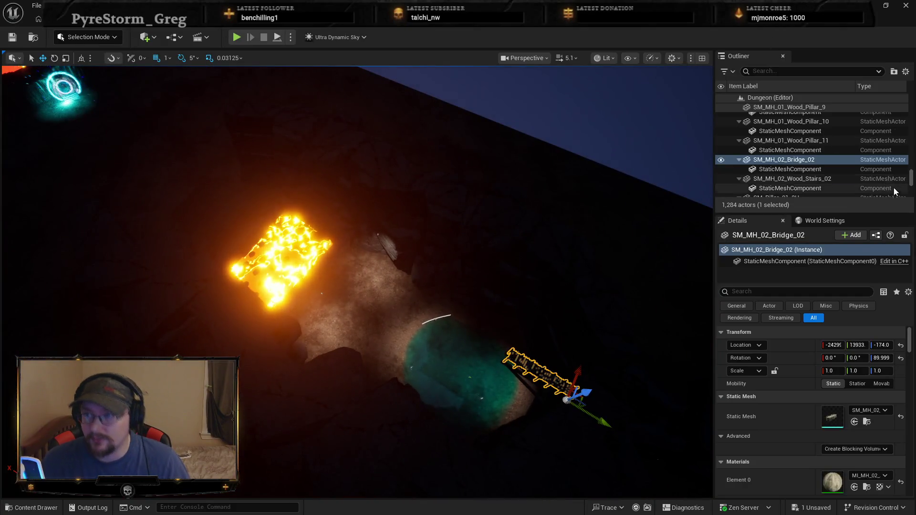
# Select Ultra_Dynamic_Sky and set its Time Of Day to 1230 for daylight.
pyautogui.click(896, 179)
pyautogui.scroll(-5, 904, 186)
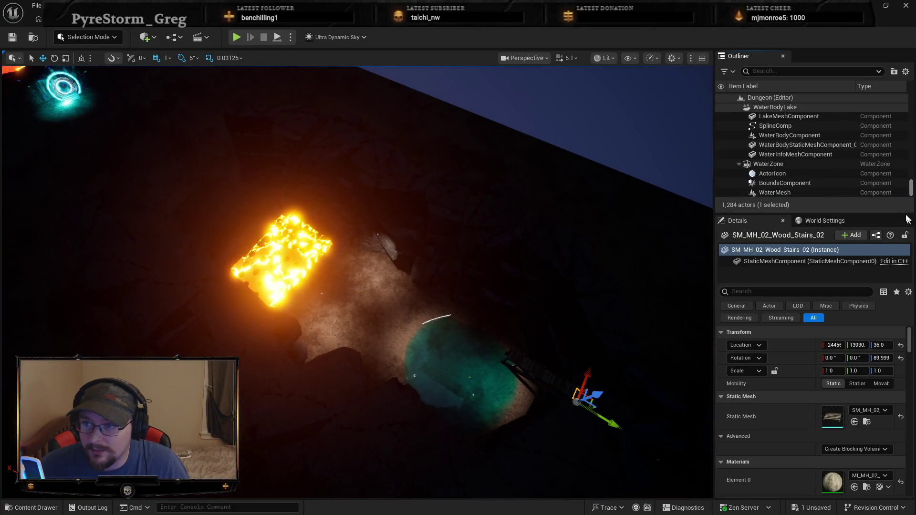
pyautogui.click(785, 108)
pyautogui.press('Up')
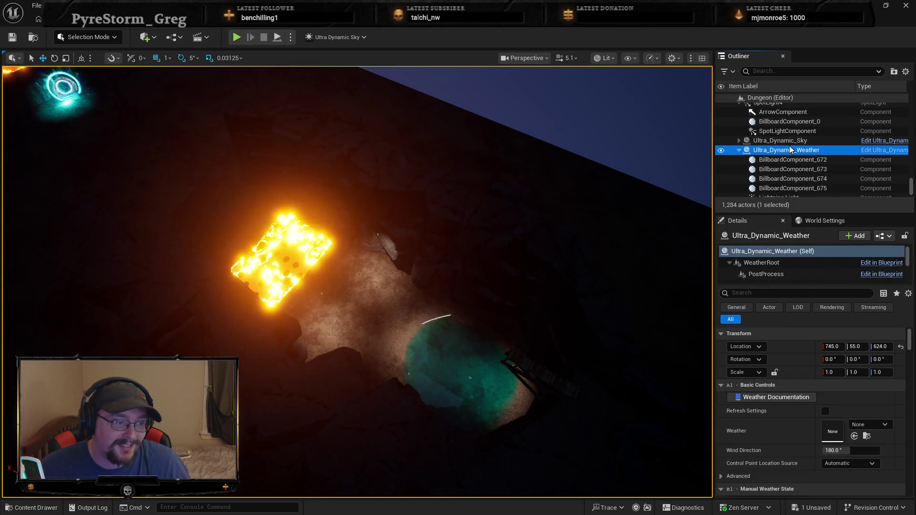
pyautogui.click(802, 140)
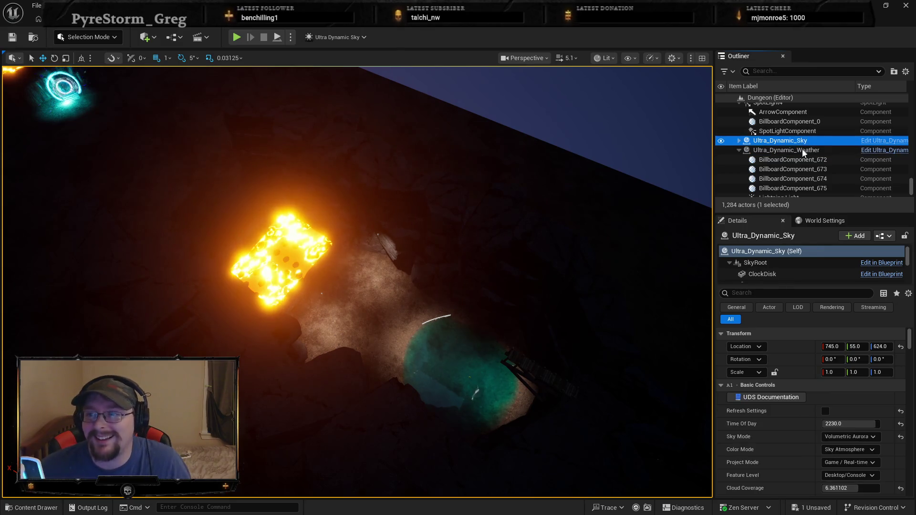
pyautogui.click(861, 423)
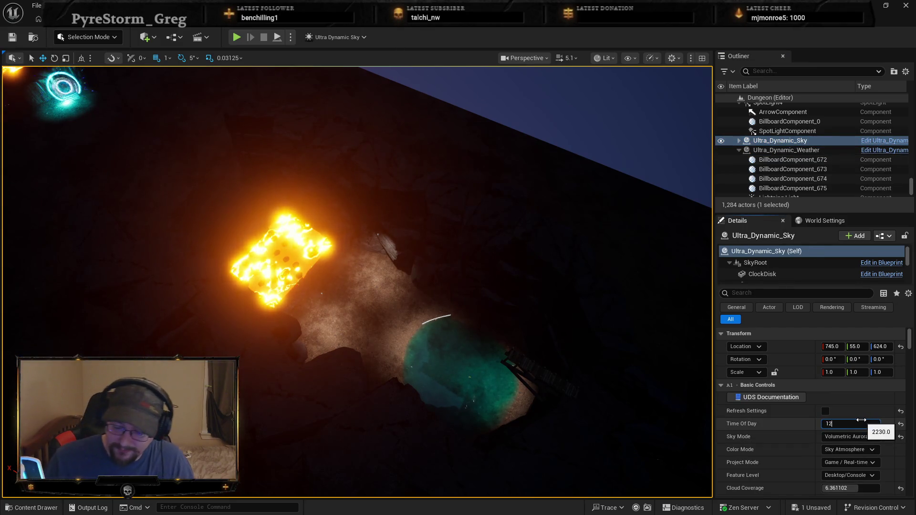
pyautogui.write('30')
pyautogui.press('Return')
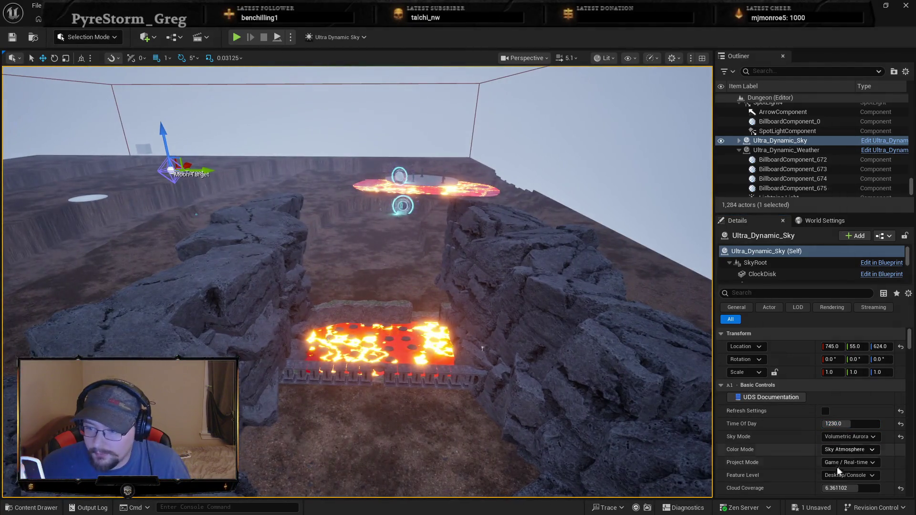
# Set Cloud Coverage to about 3.55 and switch Sky Mode to Volumetric Clouds.
pyautogui.moveTo(840, 488); pyautogui.dragTo(820, 488)
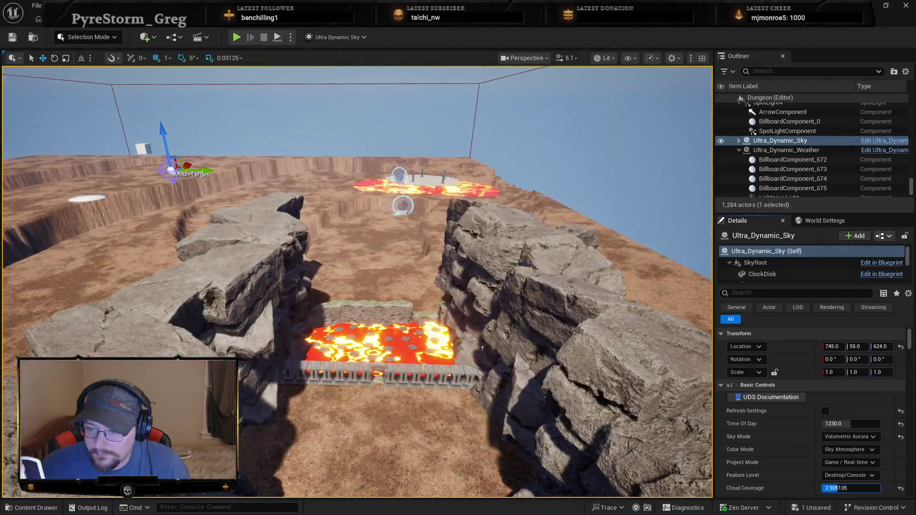
pyautogui.moveTo(711, 428); pyautogui.dragTo(711, 428)
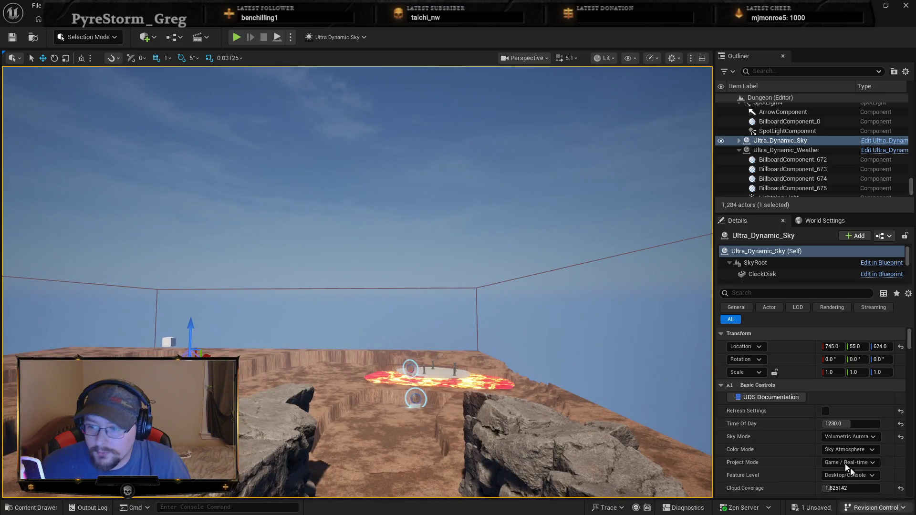
pyautogui.scroll(-2, 845, 465)
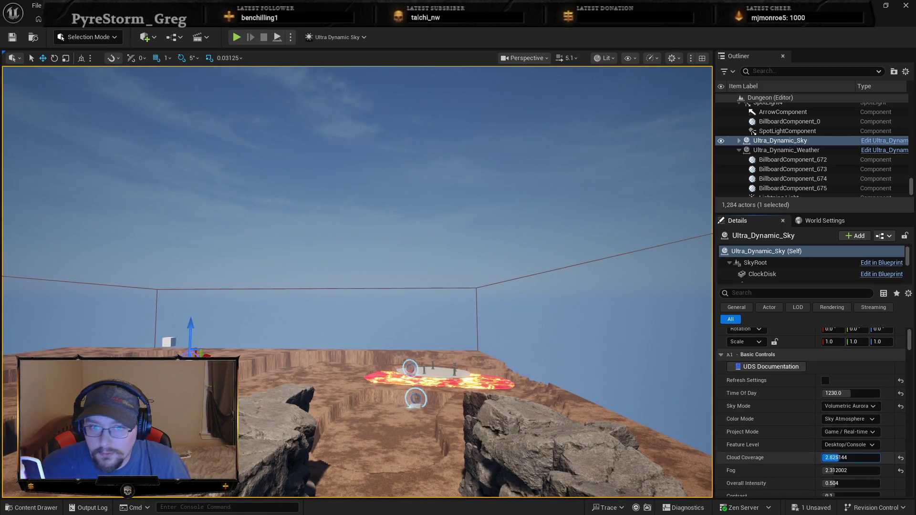
pyautogui.moveTo(691, 429); pyautogui.dragTo(691, 429)
pyautogui.click(853, 408)
pyautogui.click(855, 416)
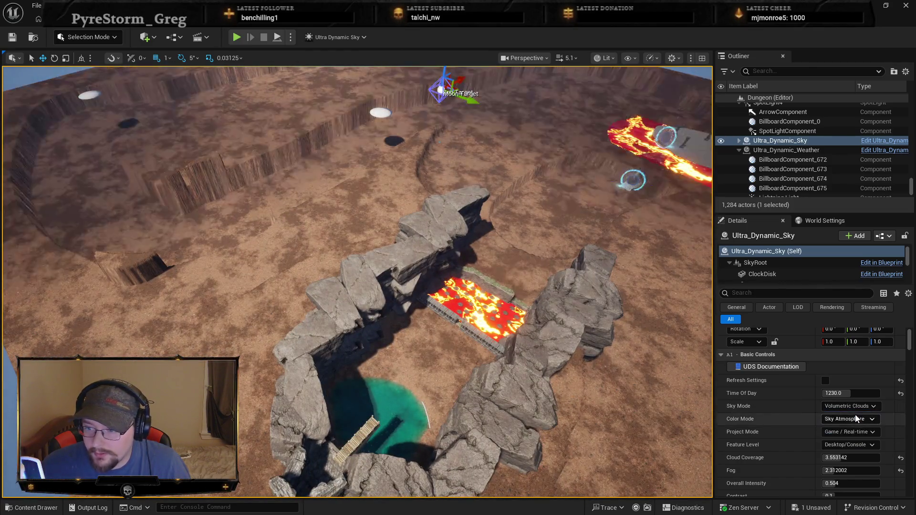
pyautogui.moveTo(692, 430); pyautogui.dragTo(692, 429)
pyautogui.click(850, 406)
pyautogui.click(857, 433)
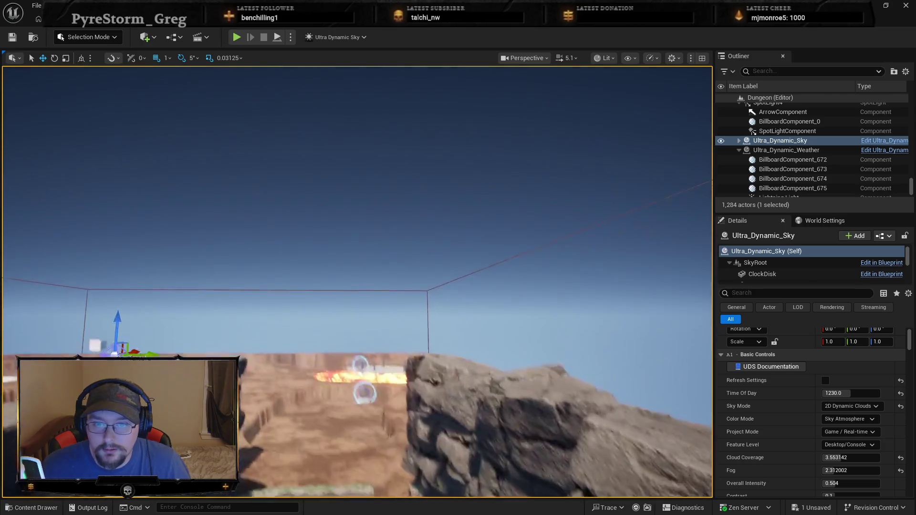
pyautogui.moveTo(691, 429); pyautogui.dragTo(692, 429)
pyautogui.click(837, 407)
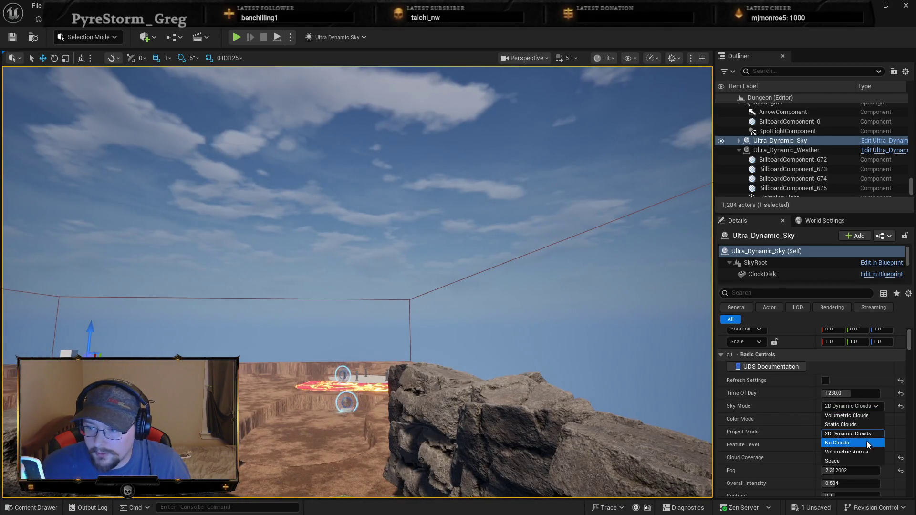
pyautogui.click(858, 425)
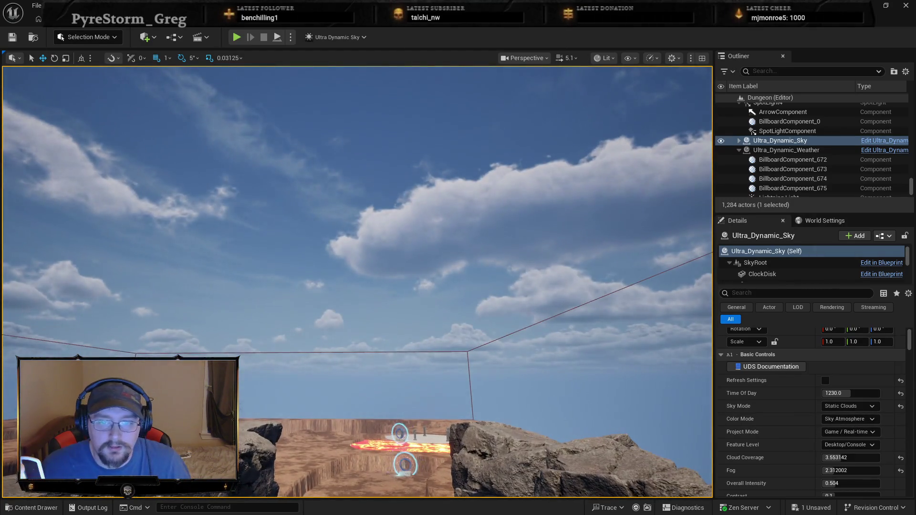
pyautogui.moveTo(582, 387); pyautogui.dragTo(581, 386)
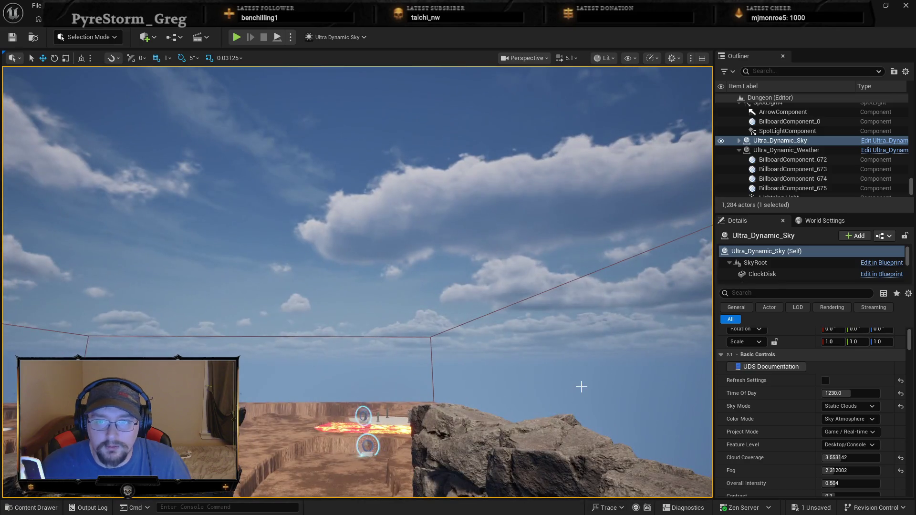
pyautogui.click(847, 407)
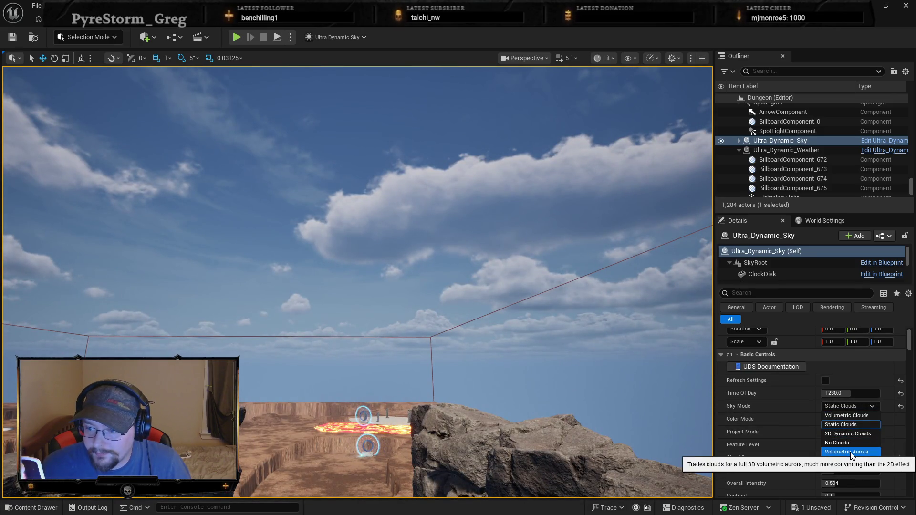
pyautogui.click(846, 416)
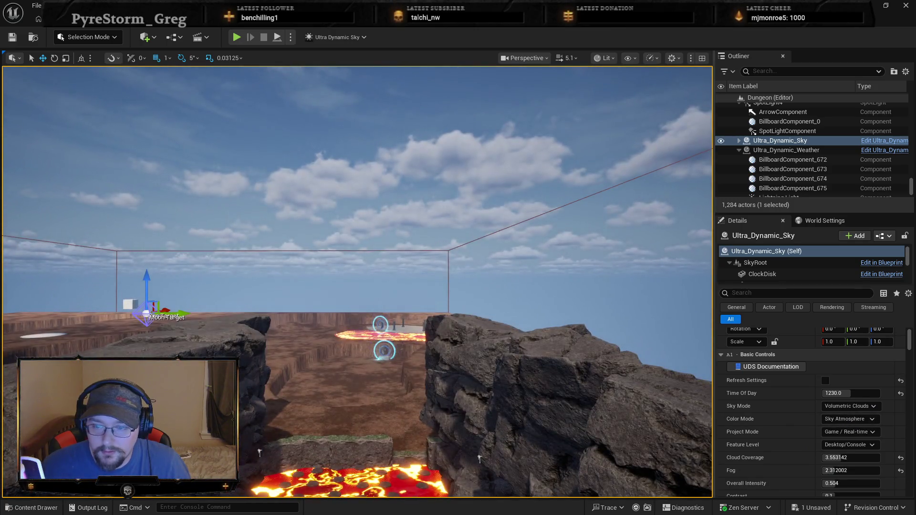
# Fly over the lava platform and dungeon ruins, then open the Content Drawer at ThirdPerson with Ctrl+Space.
pyautogui.press('w')
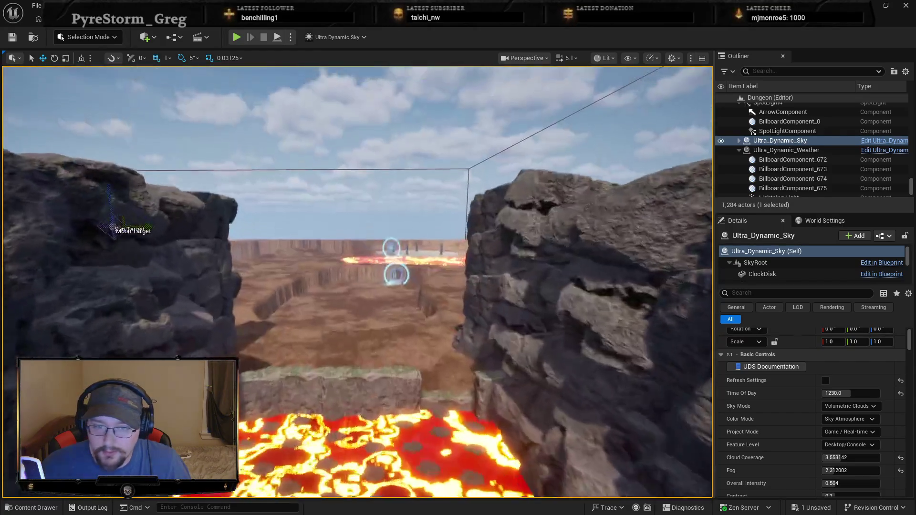
pyautogui.press('w')
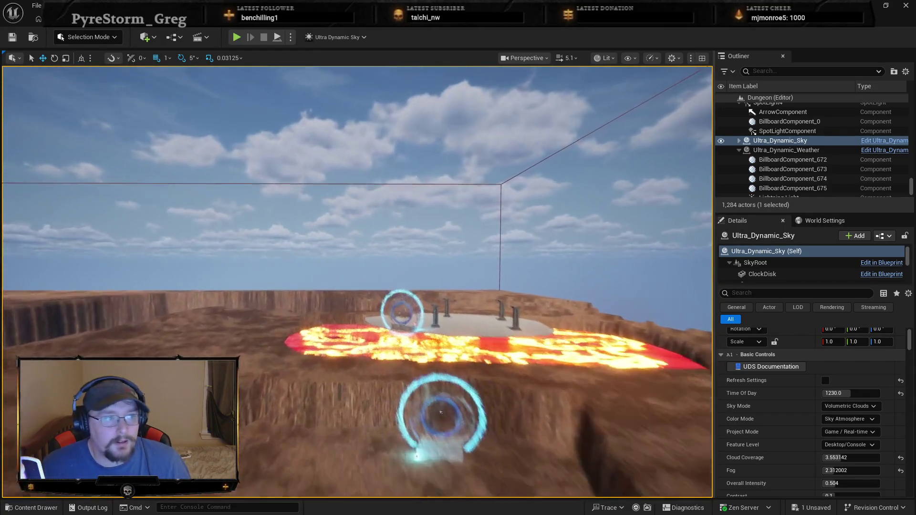
pyautogui.press('w')
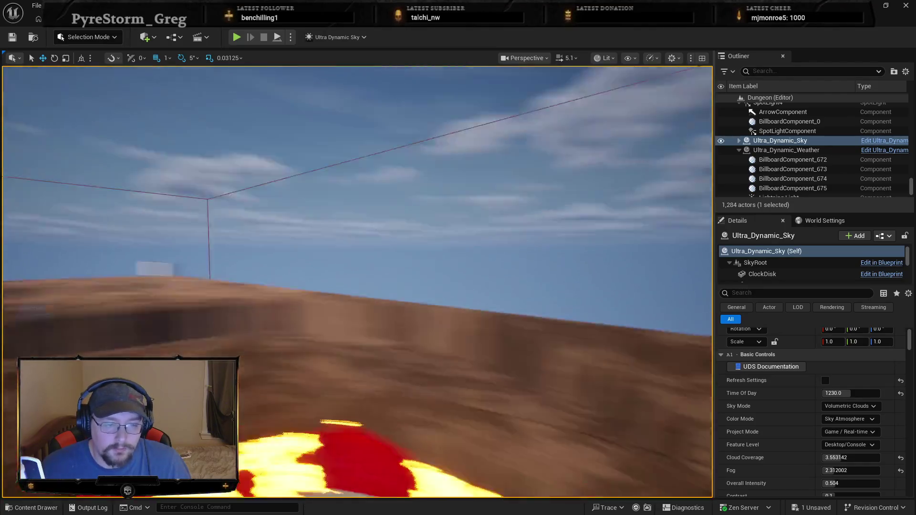
pyautogui.press('s')
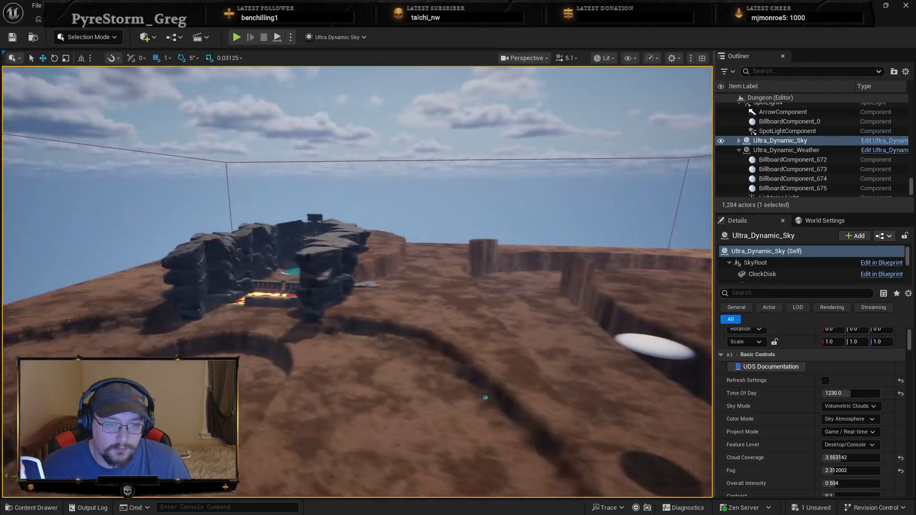
pyautogui.press('w')
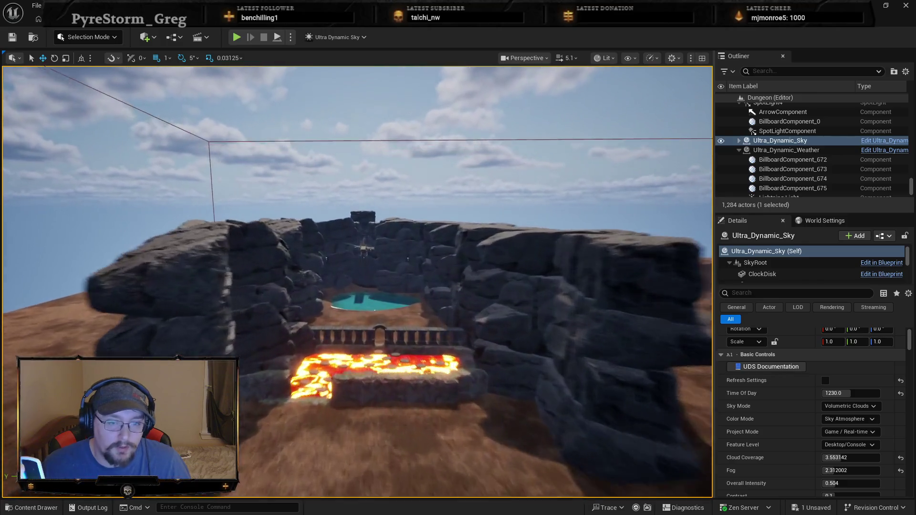
pyautogui.press('w')
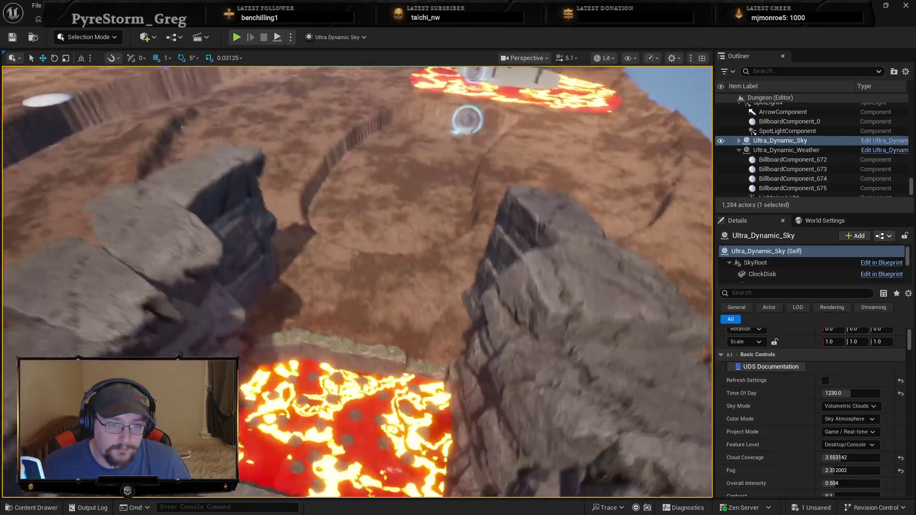
pyautogui.press('s')
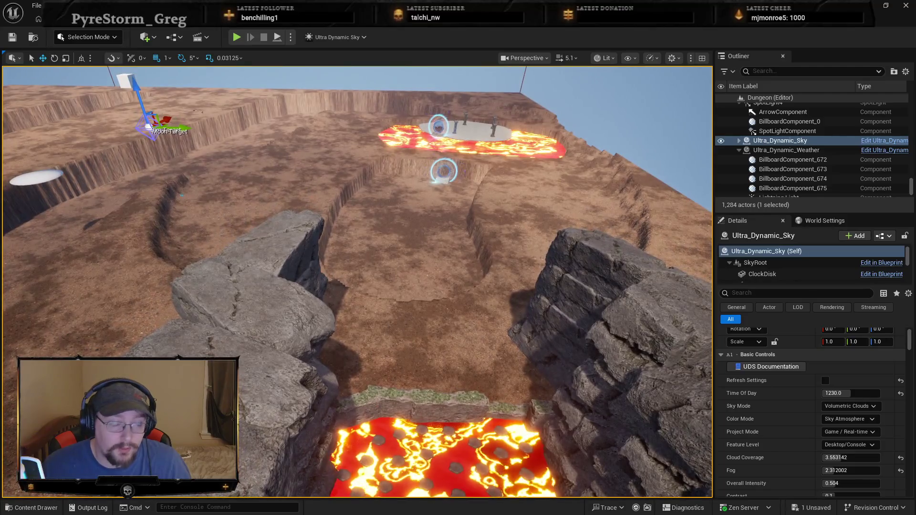
pyautogui.moveTo(605, 385); pyautogui.dragTo(605, 394)
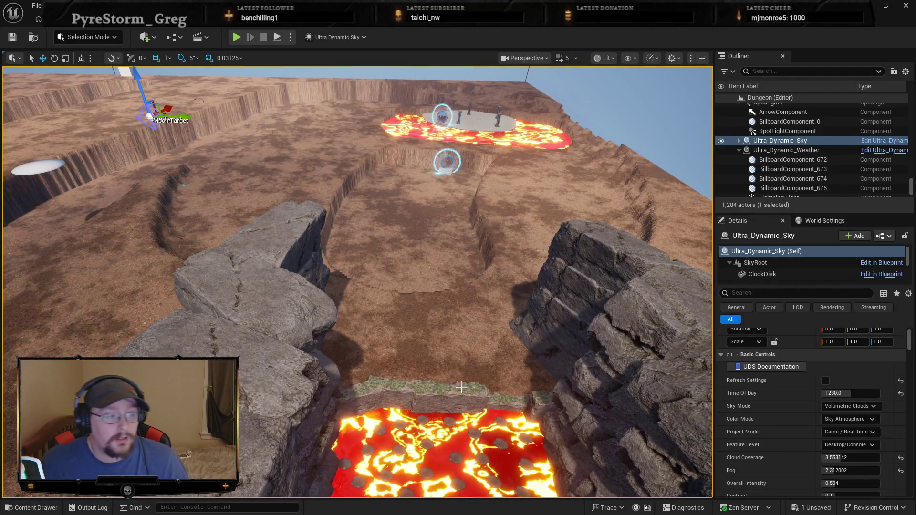
pyautogui.hotkey('ctrl', 'space')
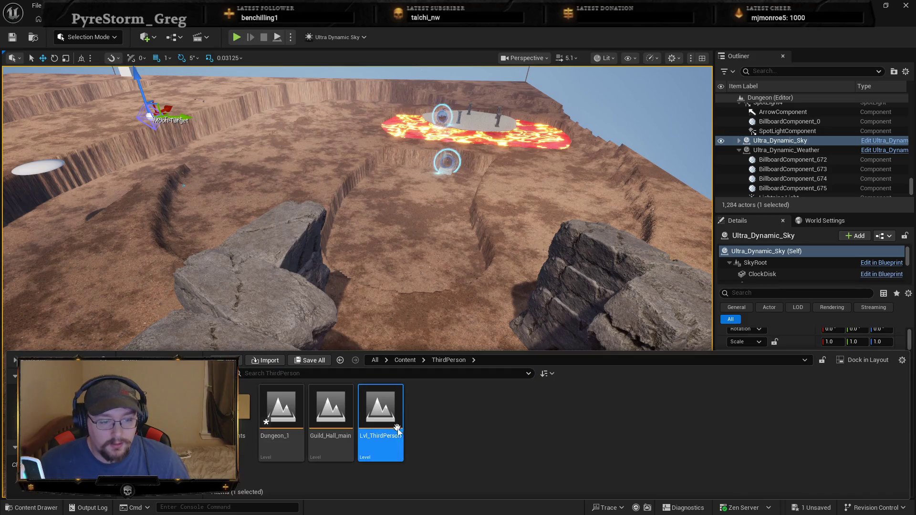
# Open Lvl_ThirdPerson, saving the dungeon with Save Selected, and look through the village to the water.
pyautogui.doubleClick(397, 427)
pyautogui.click(497, 369)
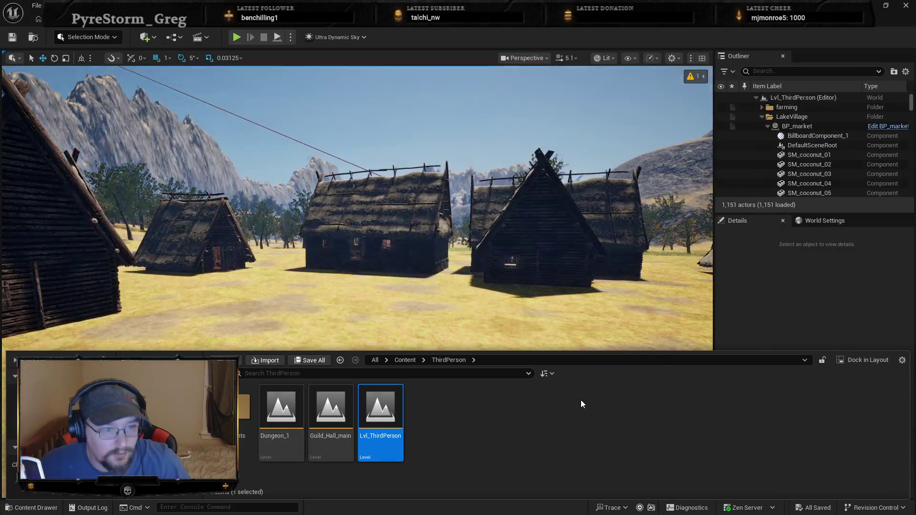
pyautogui.moveTo(482, 264)
pyautogui.mouseDown()
pyautogui.moveTo(467, 282)
pyautogui.moveTo(478, 287)
pyautogui.moveTo(472, 315)
pyautogui.moveTo(416, 287)
pyautogui.mouseUp()
# Play-test the village with Alt+P, running to the water and up the grassy slope, then stop with Escape.
pyautogui.rightClick(416, 287)
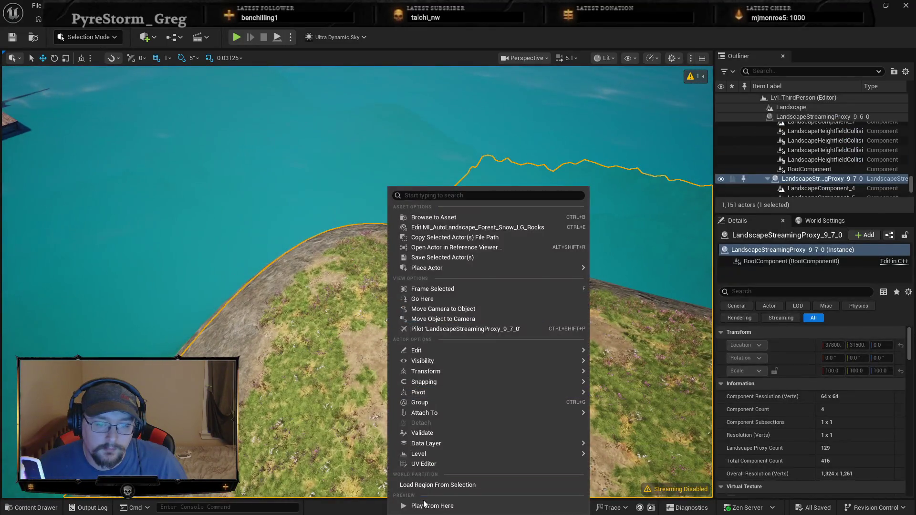
pyautogui.press('Escape')
pyautogui.hotkey('alt', 'p')
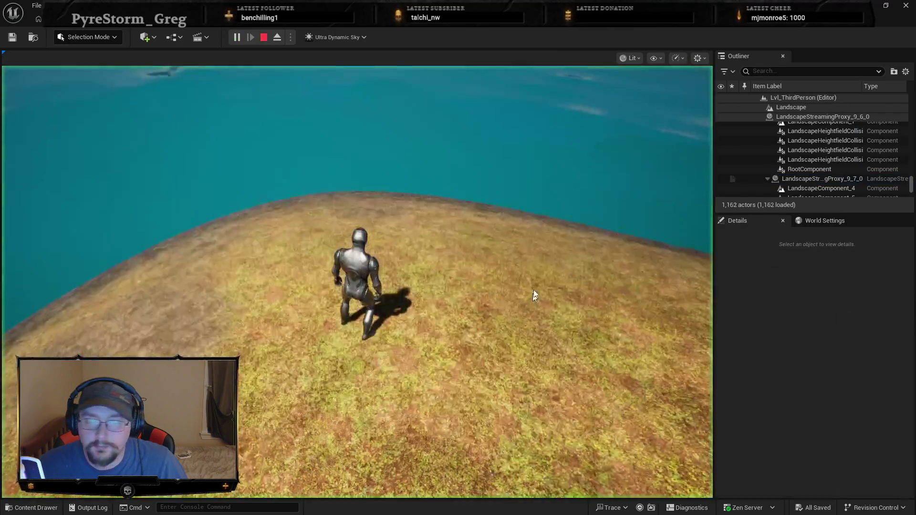
pyautogui.press('w')
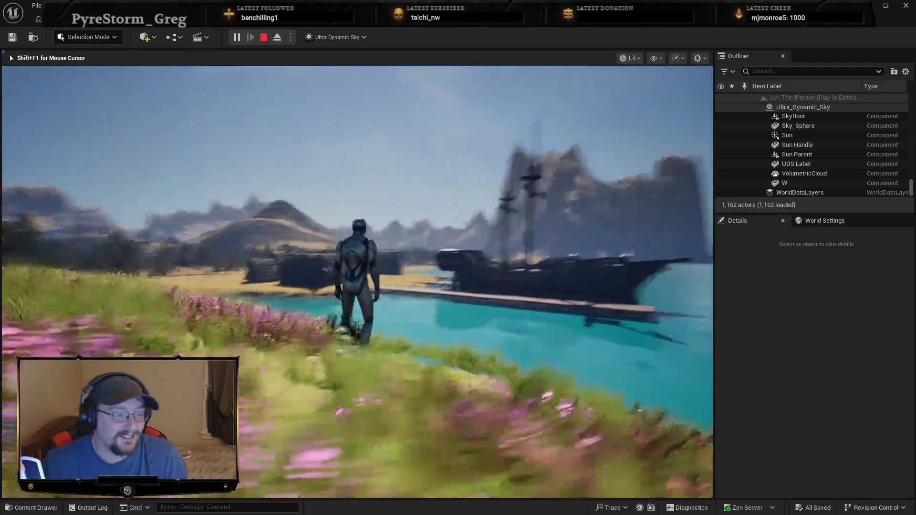
pyautogui.press('w')
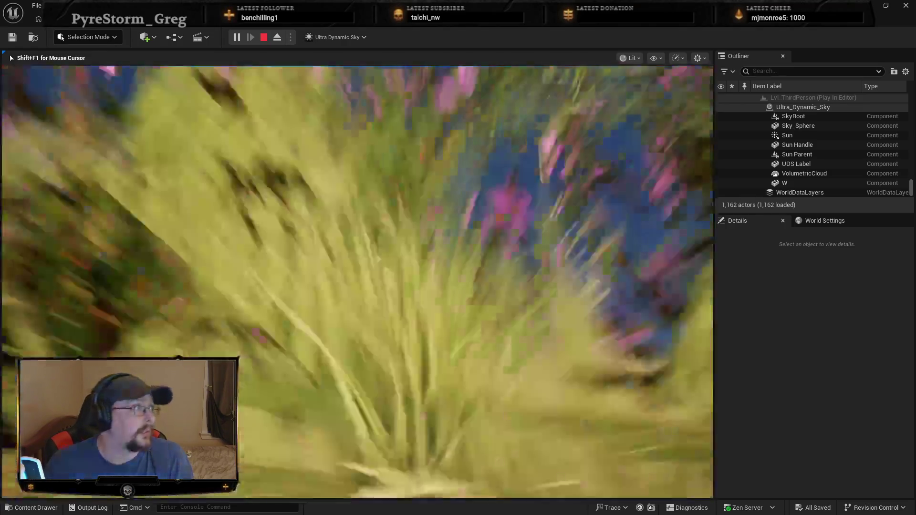
pyautogui.press('Escape')
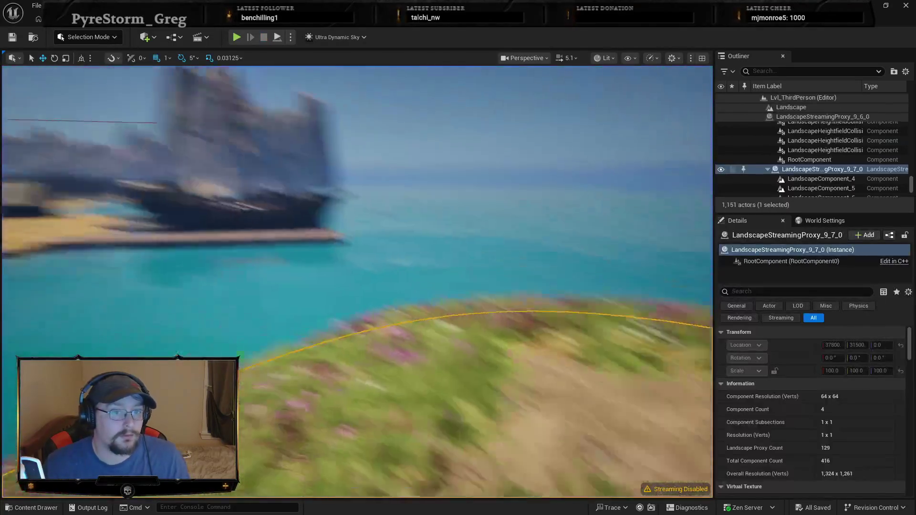